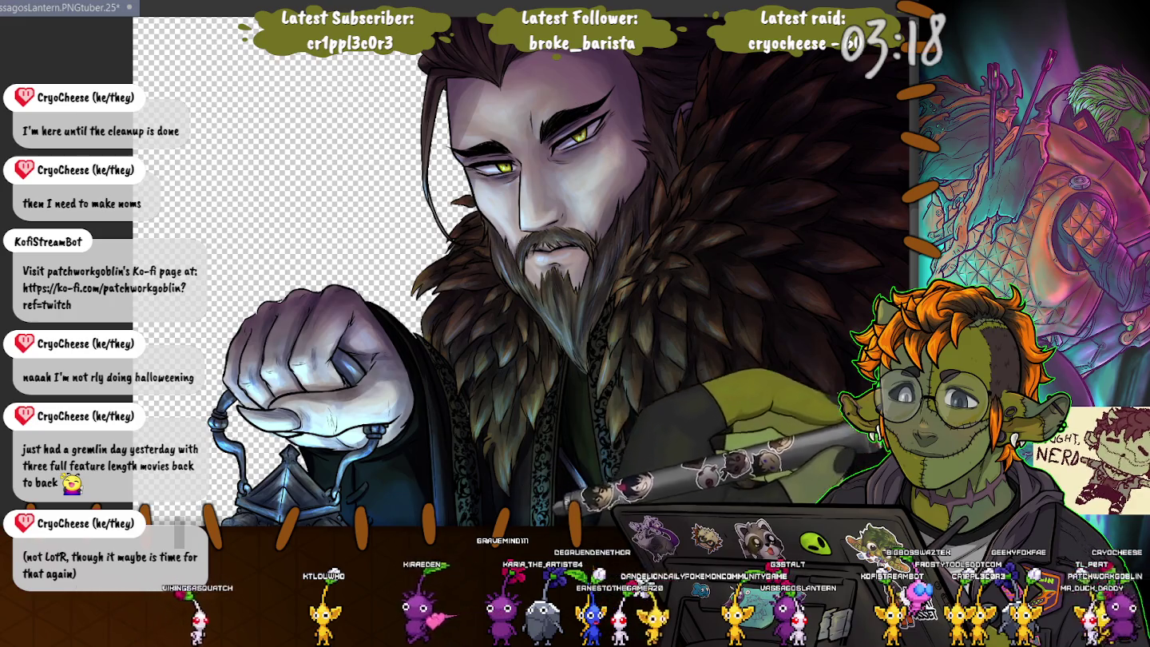
# Step: Pan the canvas so the bearded man's face is centered for painting
pyautogui.moveTo(489, 62); pyautogui.dragTo(532, 210)
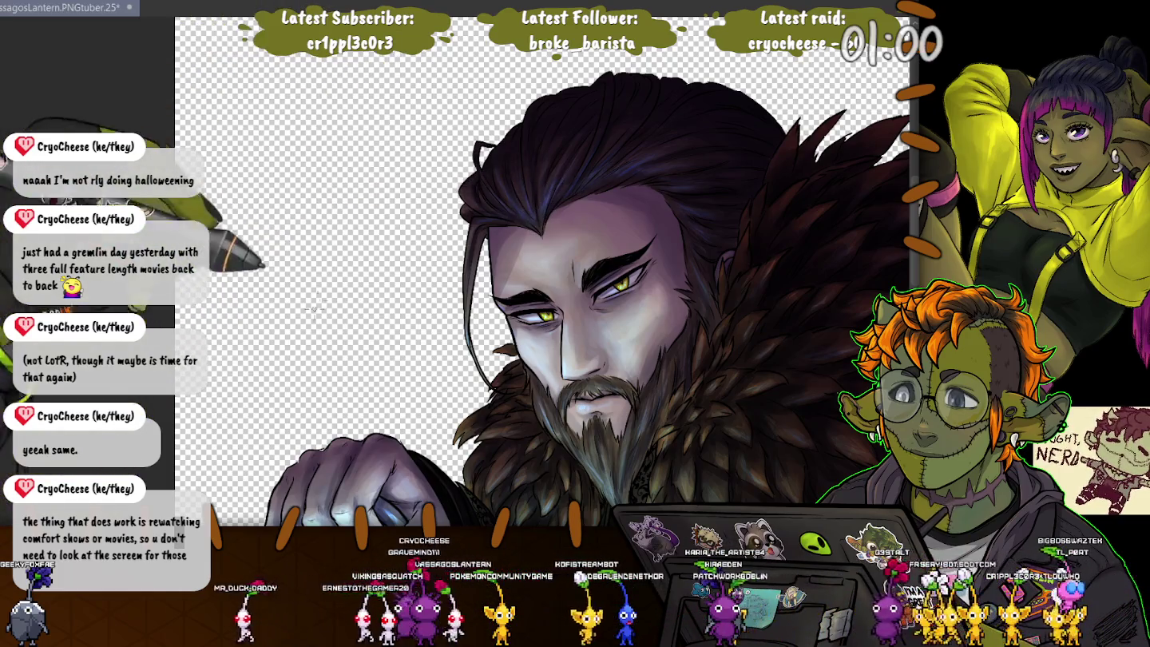
# Step: Check the full lantern figure, then zoom back into the face to refine the beard shading
pyautogui.hotkey('ctrl', '0')
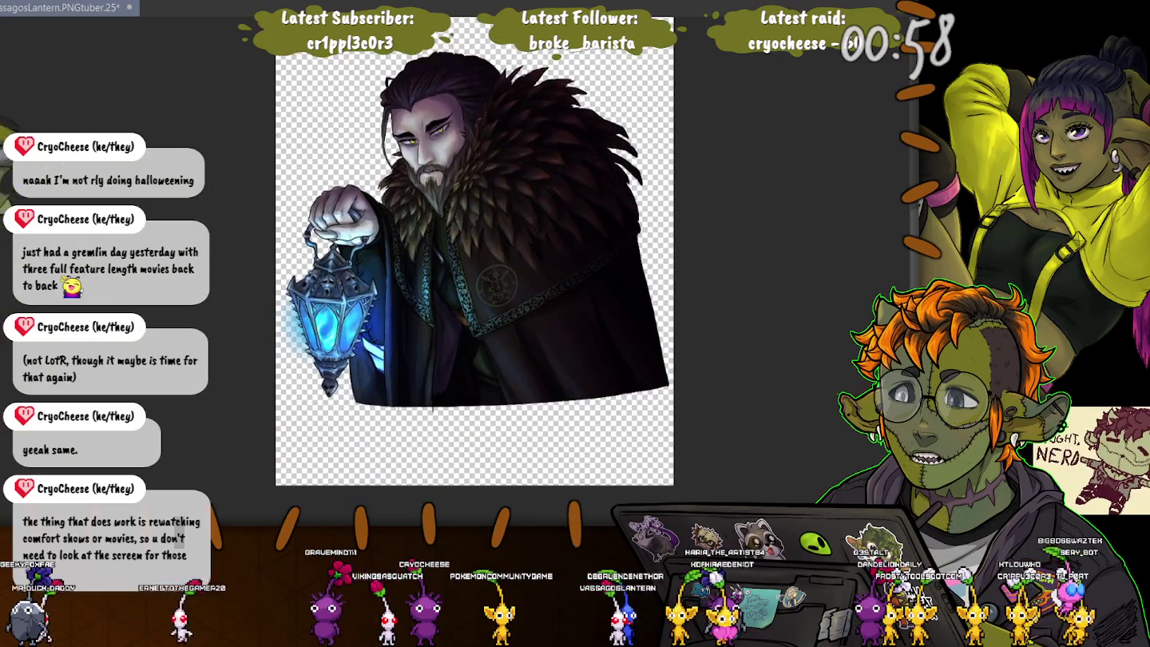
pyautogui.moveTo(590, 39); pyautogui.dragTo(603, 75)
pyautogui.scroll(5, 438, 238)
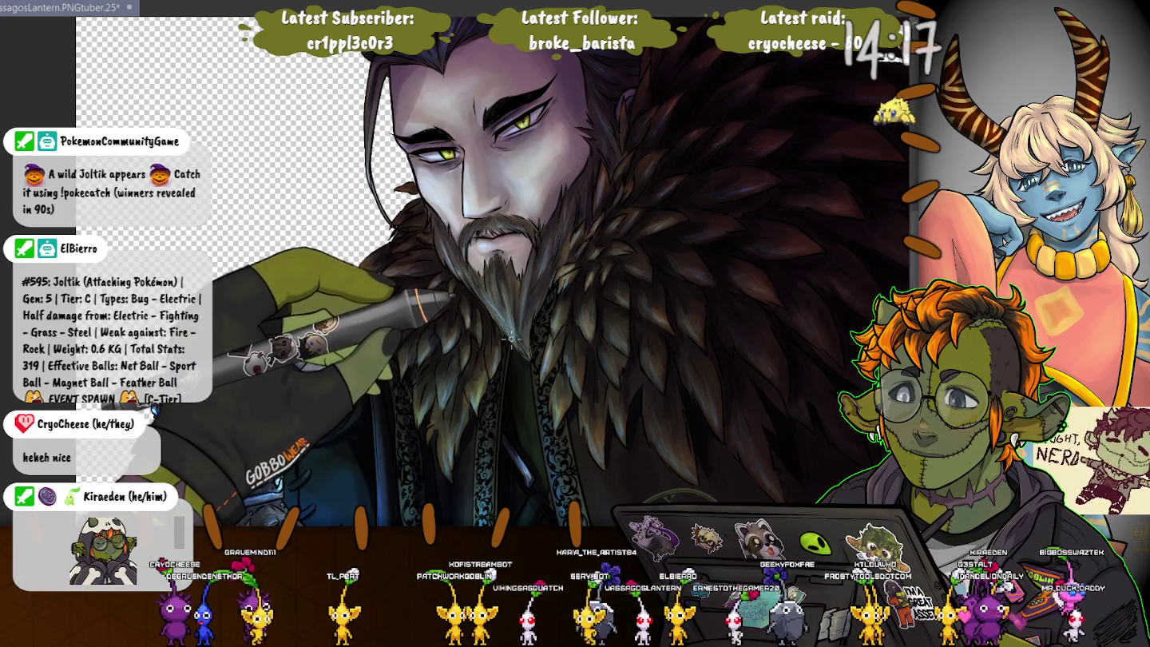
pyautogui.scroll(-5, 512, 339)
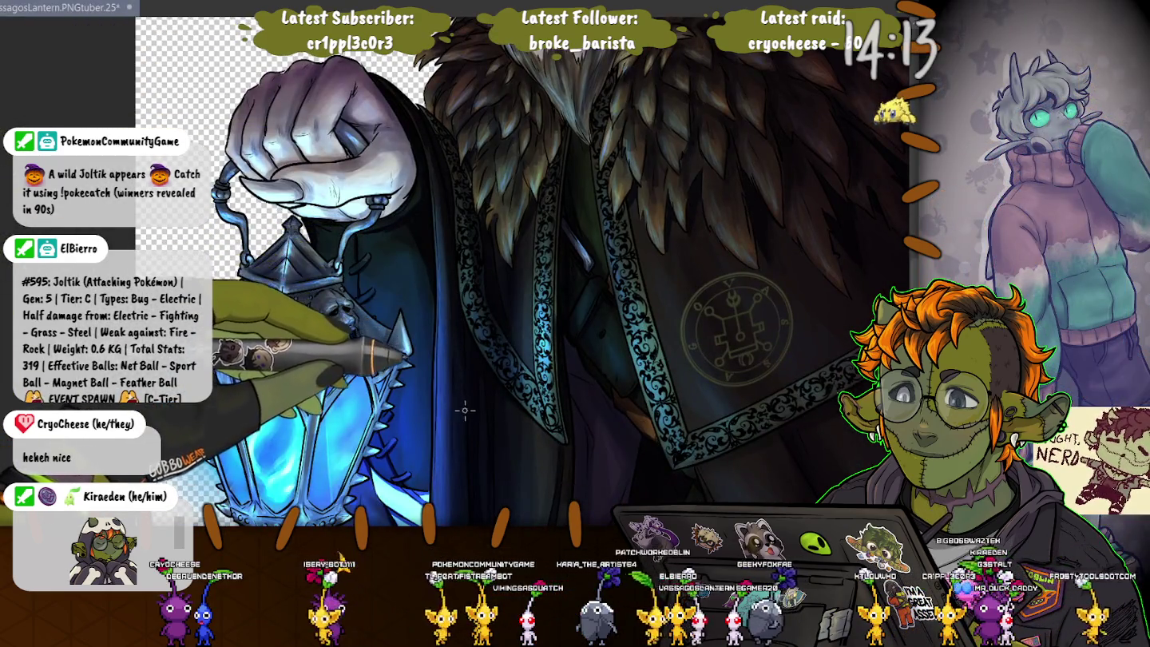
# Step: Zoom around the fist and lantern to touch up their painted details
pyautogui.scroll(-2, 413, 358)
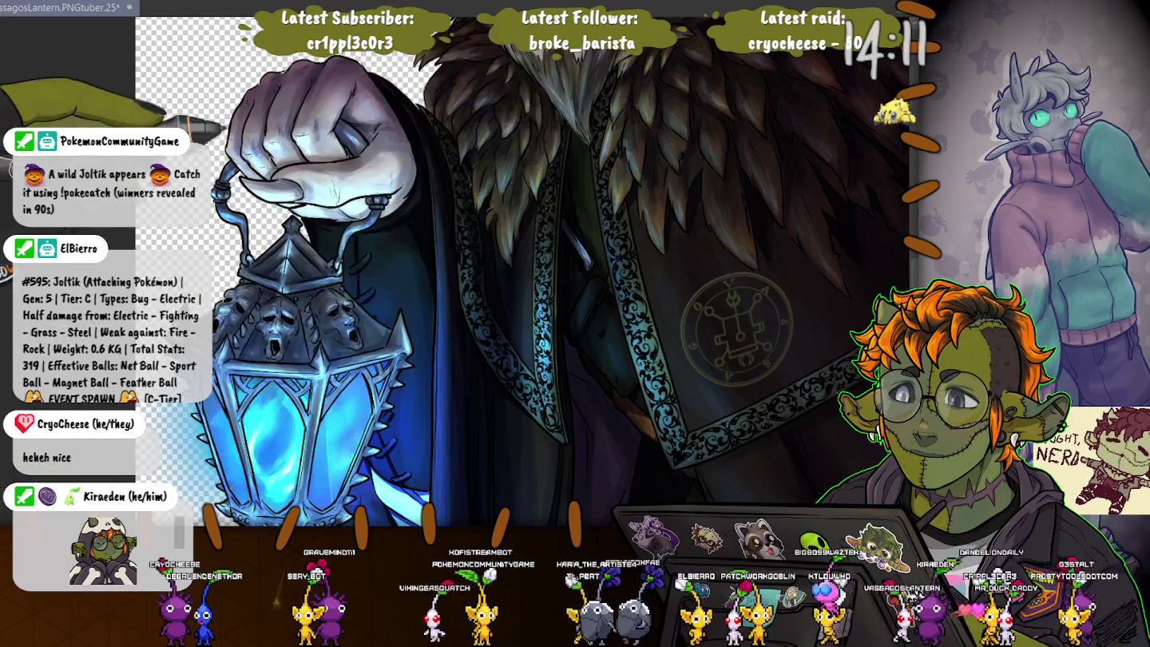
pyautogui.scroll(-3, 413, 358)
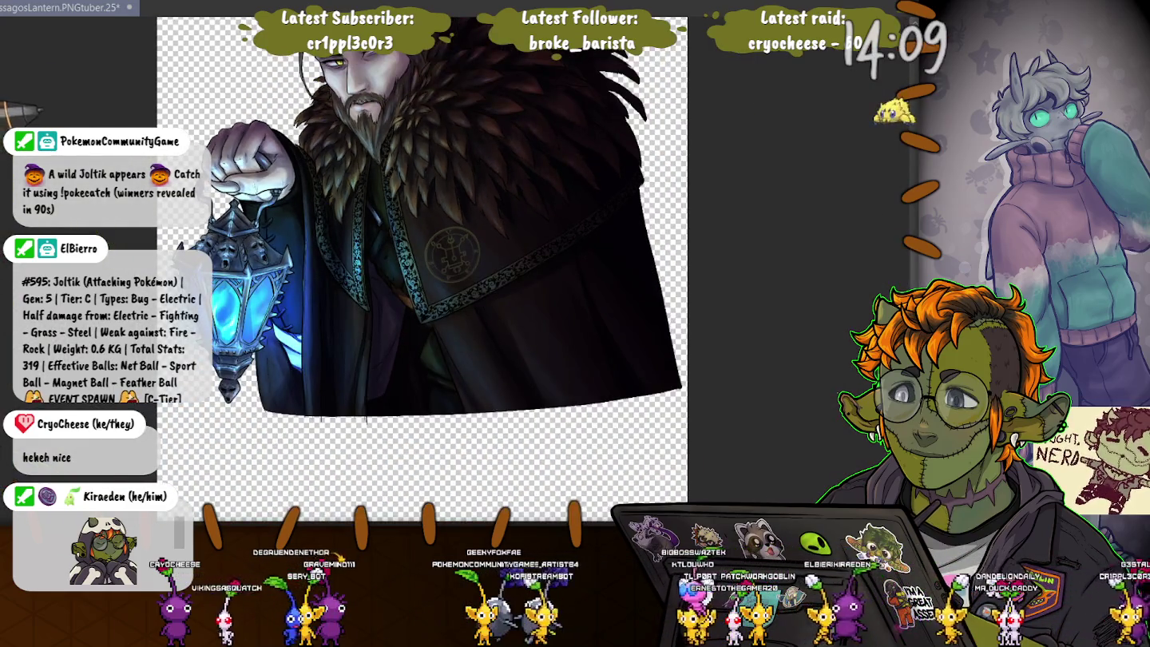
pyautogui.scroll(3, 351, 271)
pyautogui.scroll(2, 359, 276)
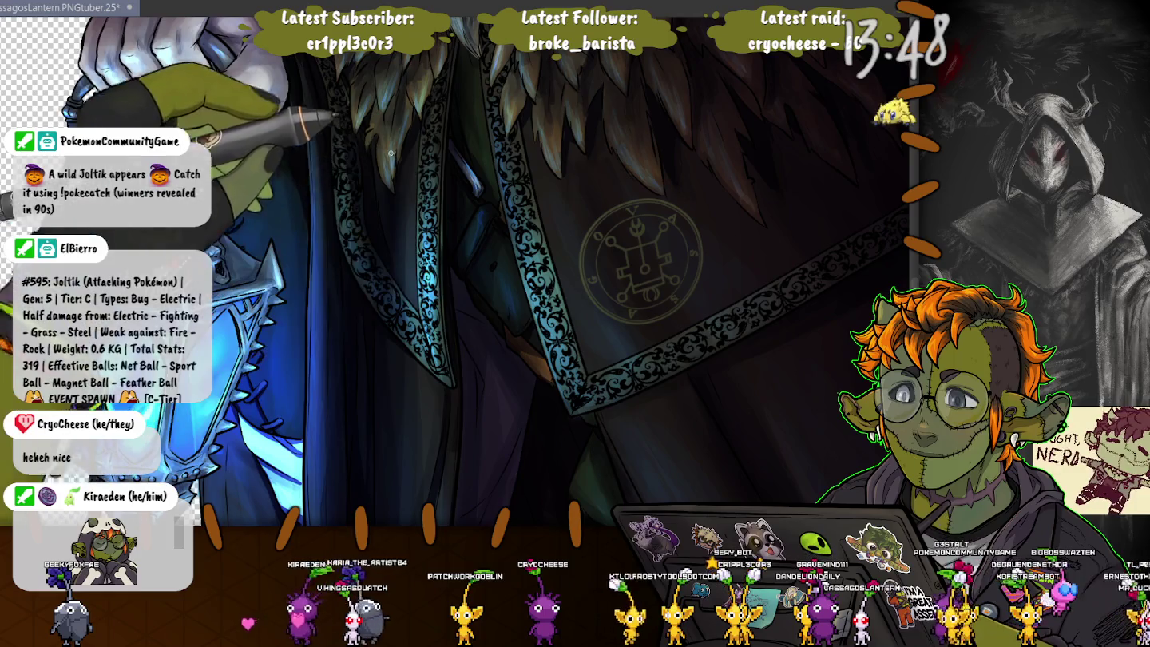
pyautogui.scroll(-1, 298, 99)
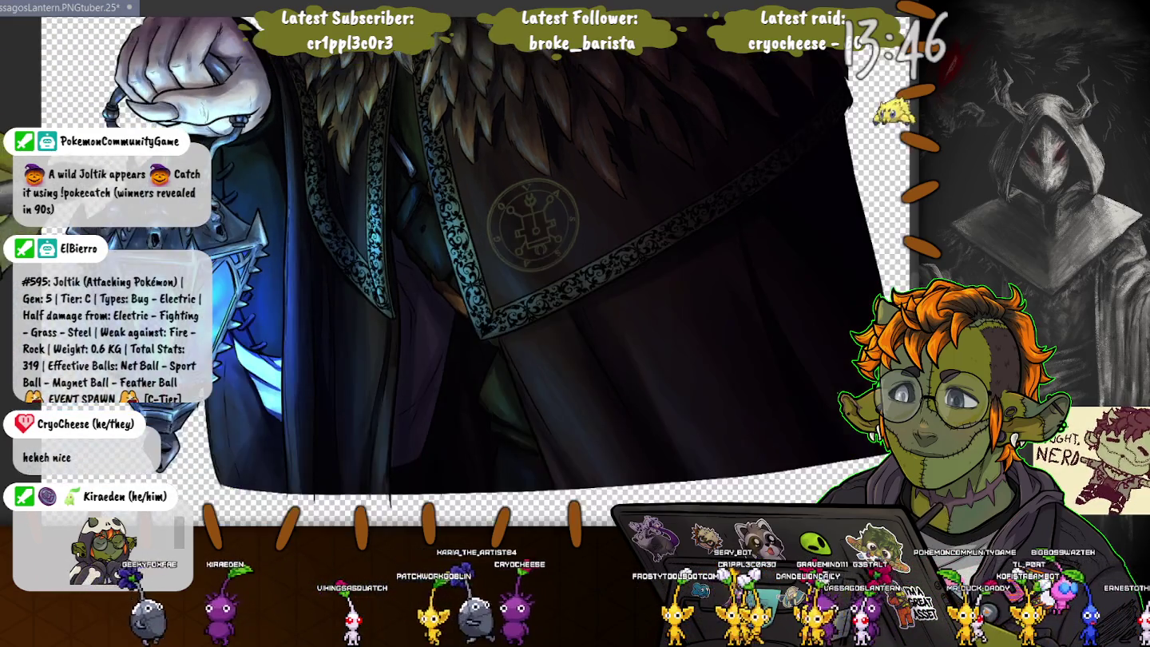
pyautogui.moveTo(399, 239); pyautogui.dragTo(512, 296)
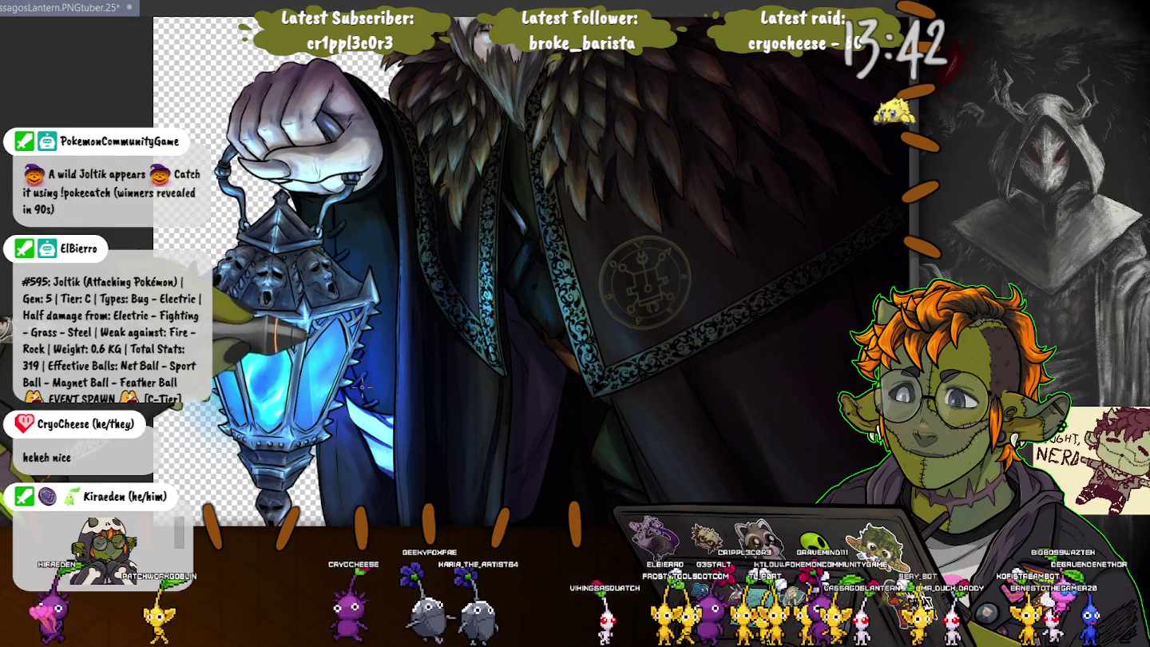
pyautogui.scroll(3, 362, 384)
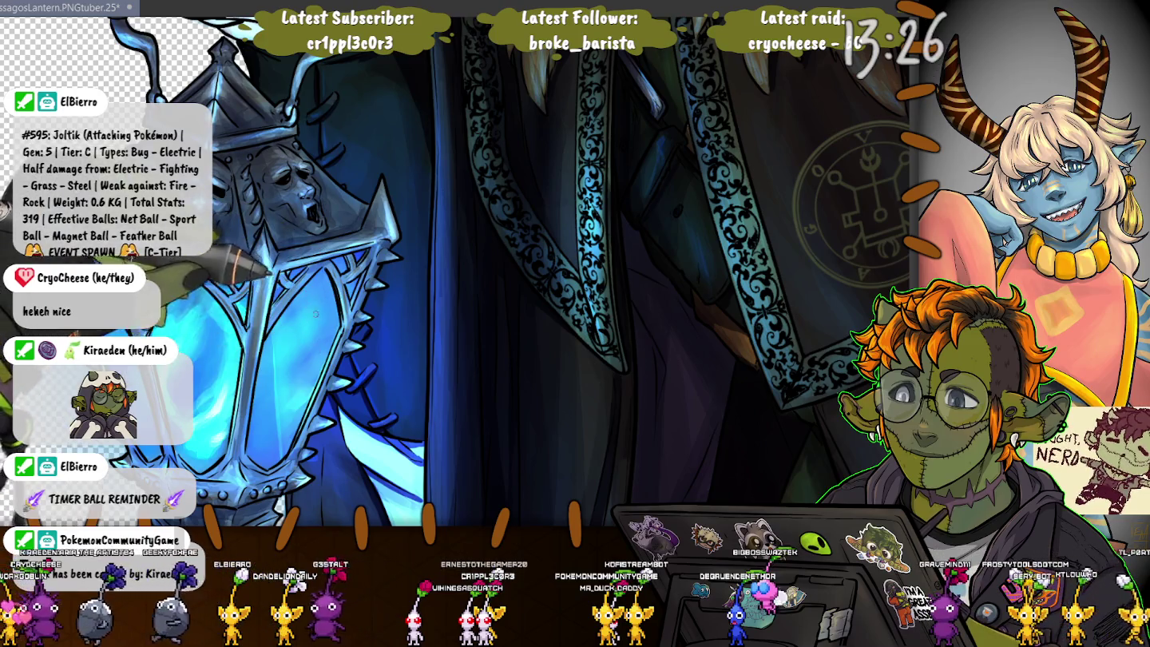
# Step: Rotate the view upright around the lantern hand, then fit the artwork and save it
pyautogui.press('5')
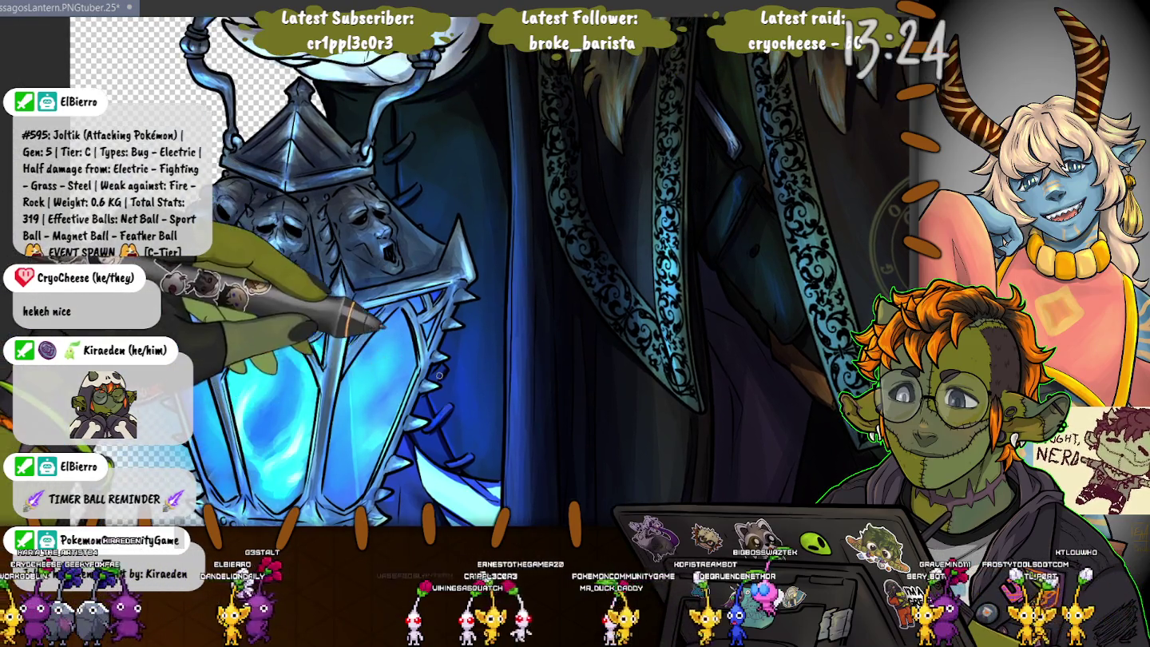
pyautogui.scroll(3, 428, 377)
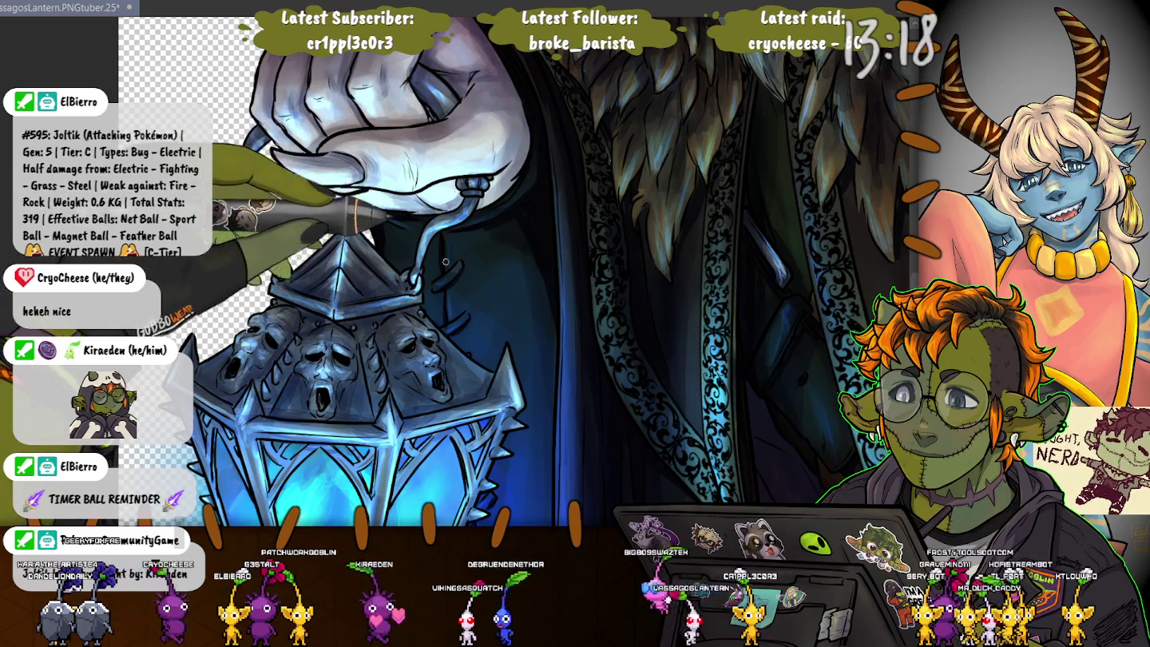
pyautogui.moveTo(241, 102); pyautogui.dragTo(259, 188)
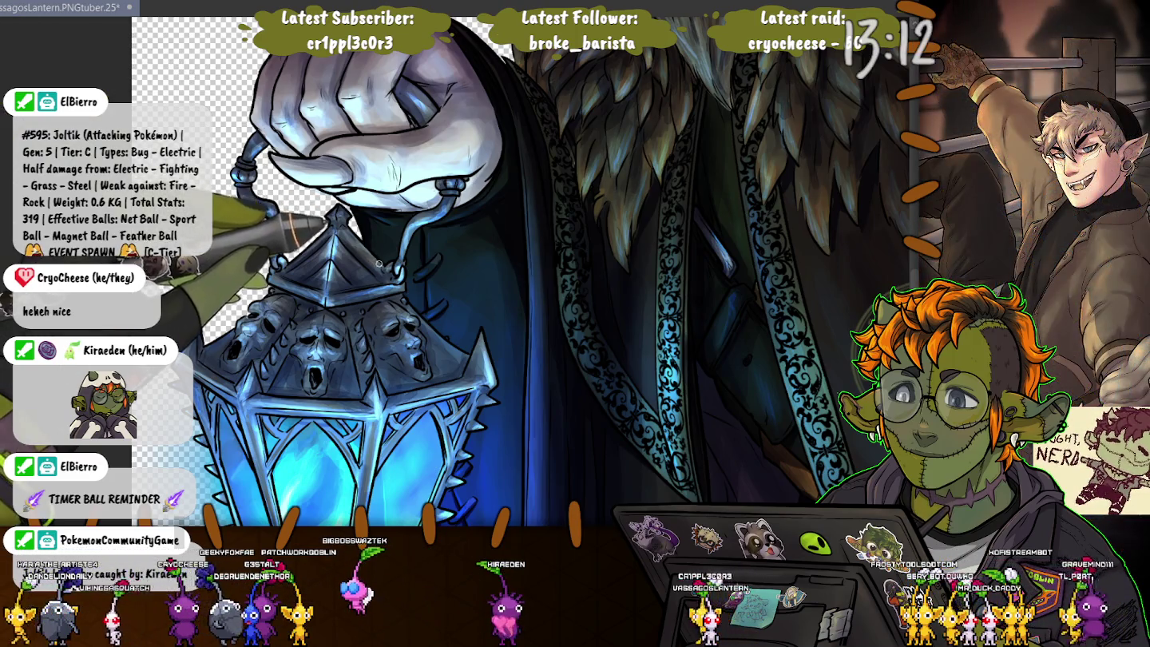
pyautogui.hotkey('ctrl', '0')
pyautogui.hotkey('ctrl', 's')
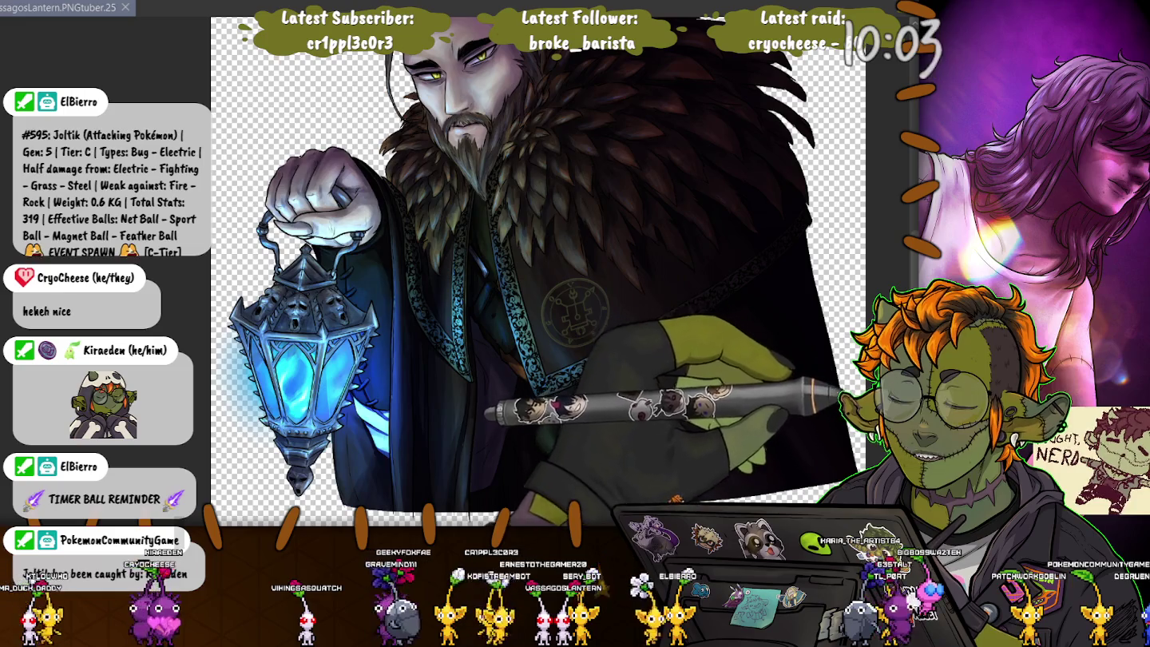
# Step: Add brush strokes to the feathered fur collar, zooming in and tilting the view
pyautogui.moveTo(823, 387); pyautogui.dragTo(838, 375)
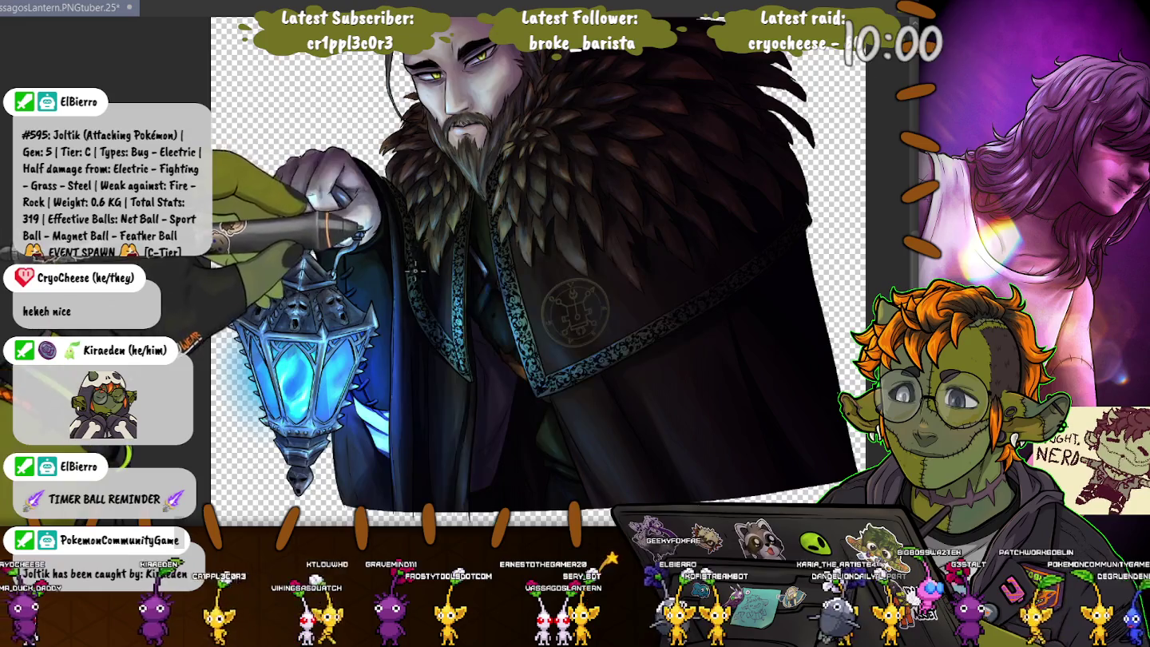
pyautogui.scroll(3, 413, 272)
pyautogui.scroll(3, 414, 271)
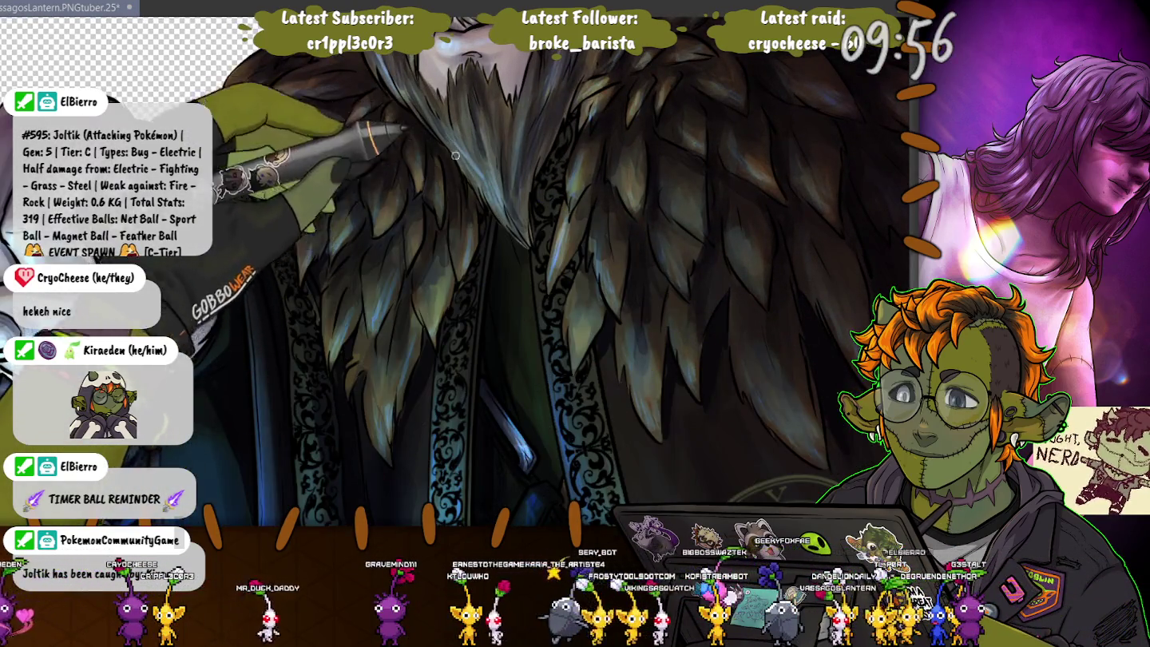
pyautogui.scroll(-2, 408, 306)
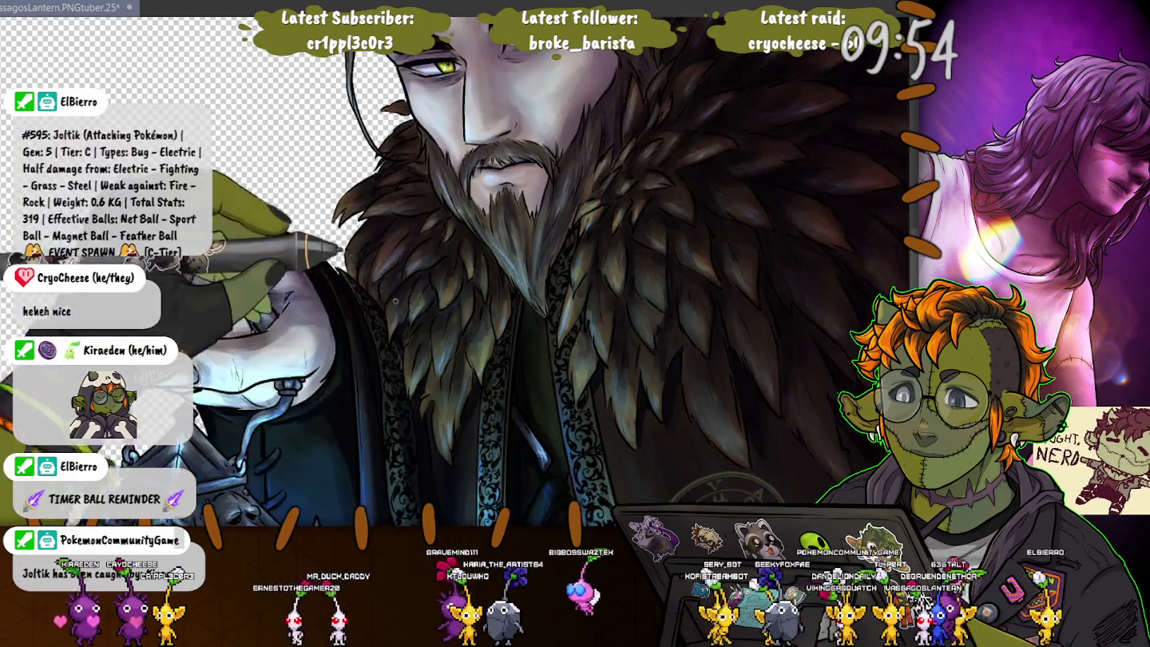
pyautogui.scroll(-3, 407, 305)
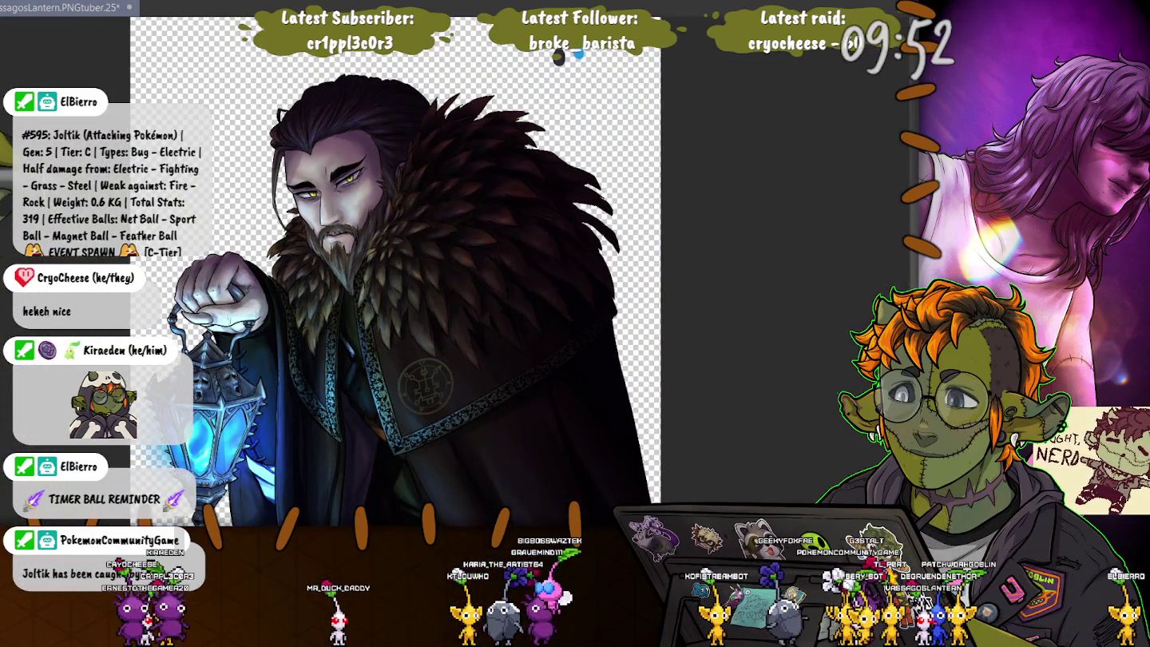
pyautogui.press('6')
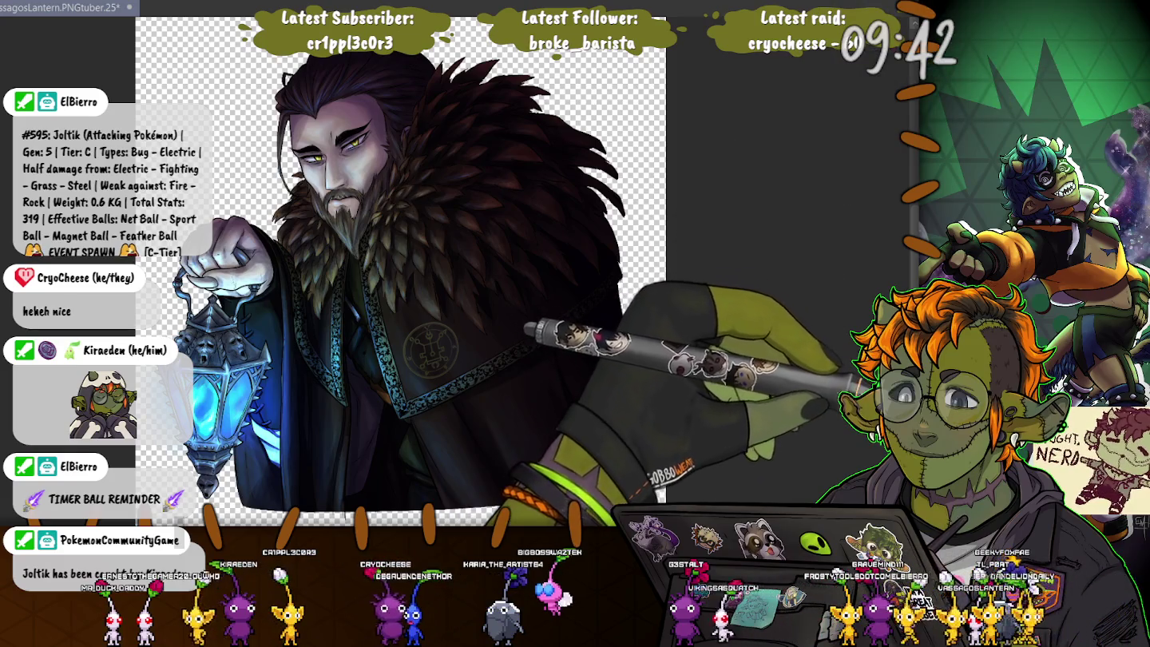
pyautogui.scroll(2, 427, 449)
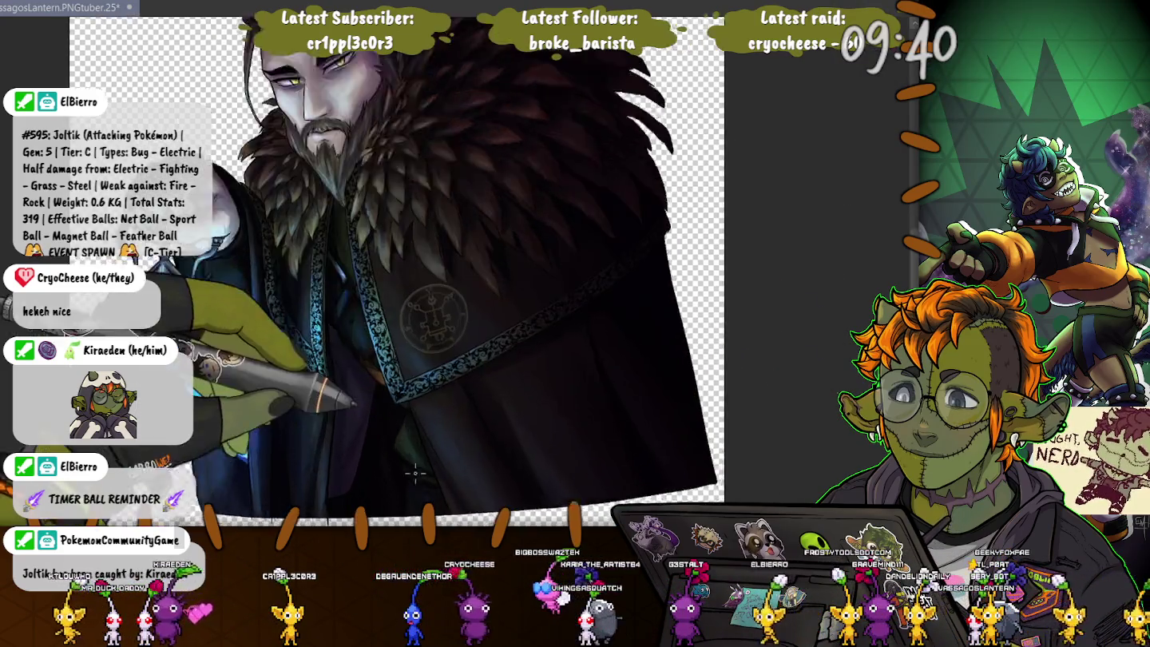
pyautogui.scroll(2, 428, 448)
pyautogui.scroll(-3, 428, 449)
pyautogui.scroll(-3, 428, 449)
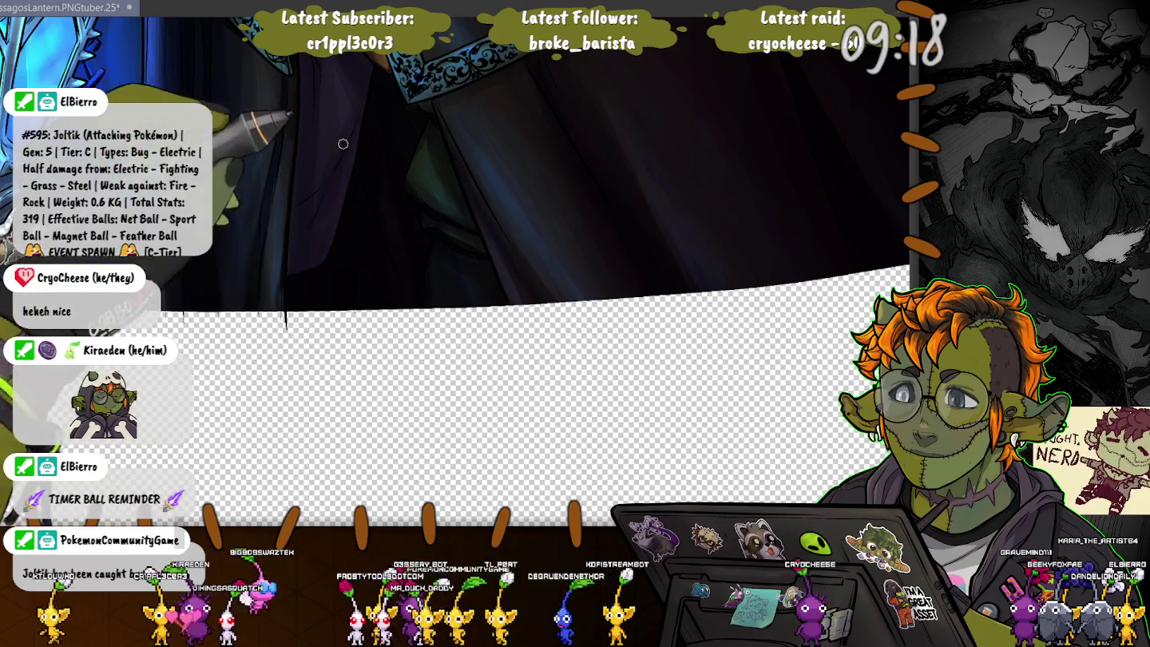
pyautogui.scroll(3, 559, 264)
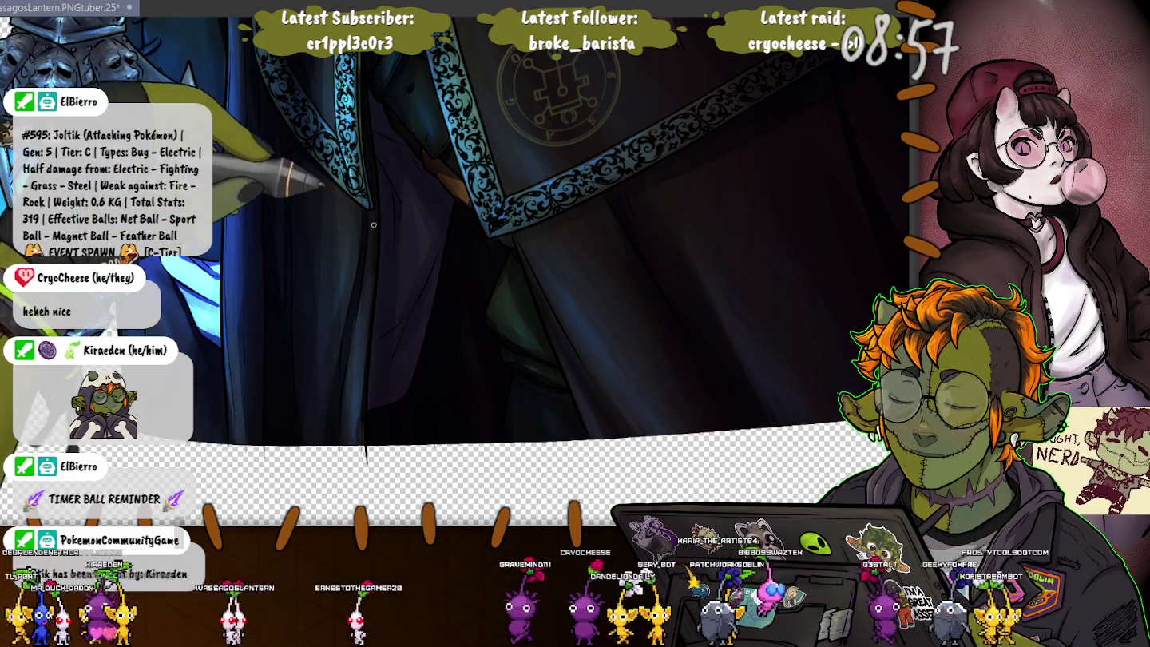
pyautogui.scroll(-5, 373, 229)
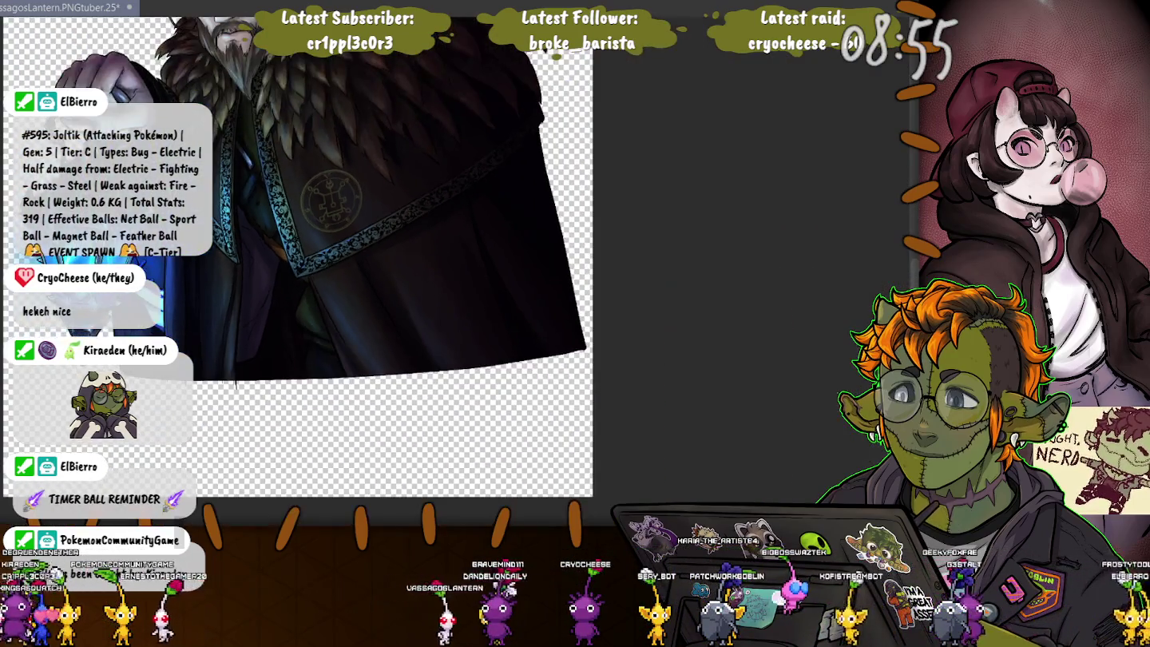
# Step: Frame a crop of the canvas with its bottom edge pulled up to the robe hem
pyautogui.scroll(2, 374, 228)
pyautogui.moveTo(373, 229); pyautogui.dragTo(443, 299)
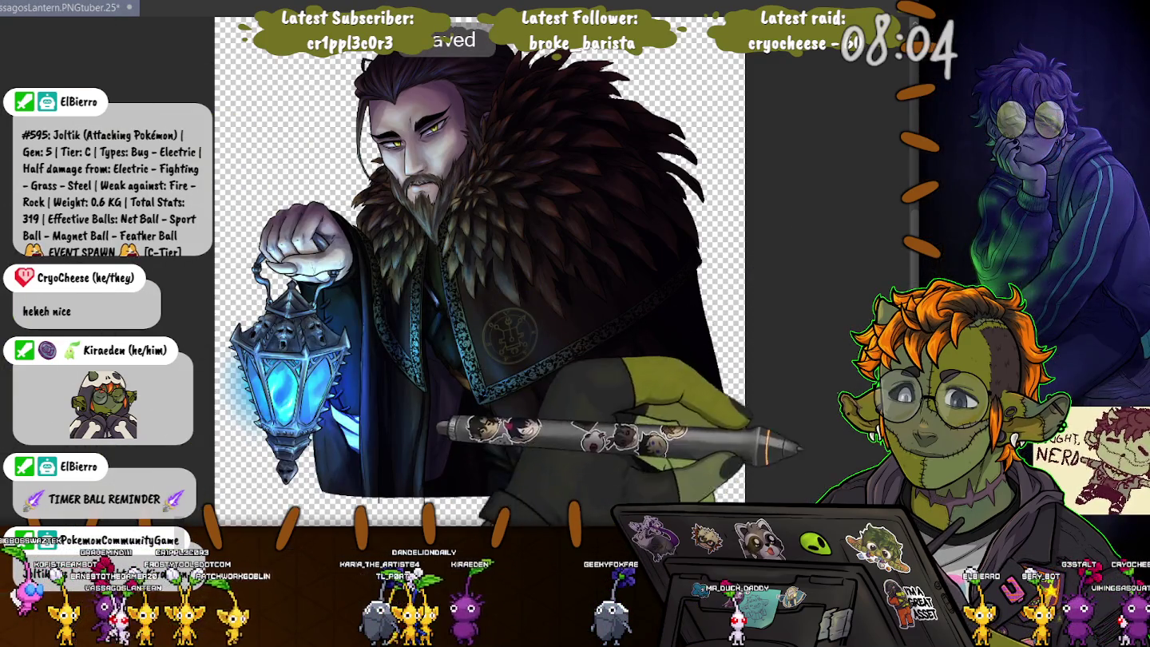
pyautogui.hotkey('ctrl', 'z')
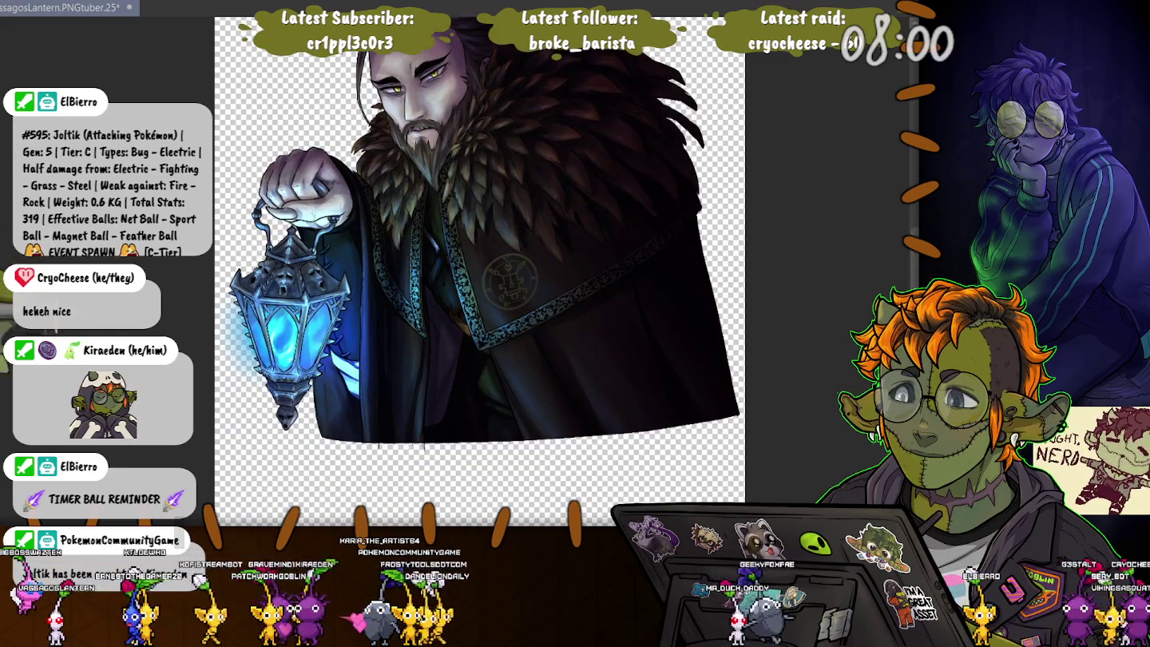
pyautogui.moveTo(480, 171); pyautogui.dragTo(491, 91)
pyautogui.moveTo(490, 462); pyautogui.dragTo(490, 349)
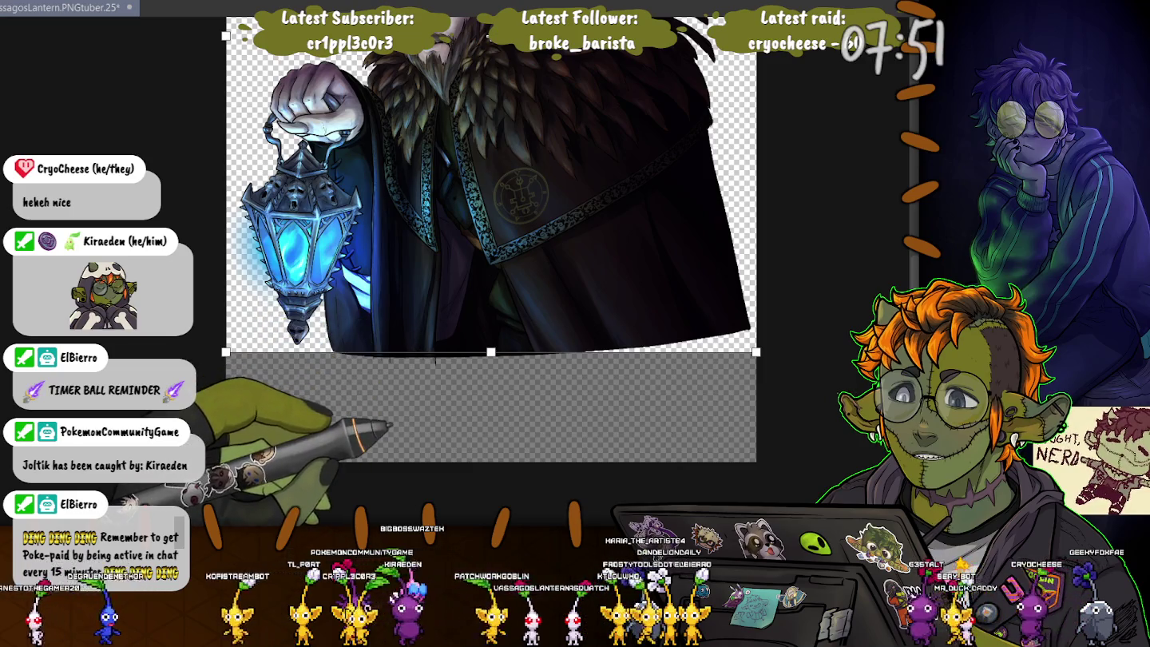
# Step: Cancel the pending crop, fit the whole character in view, then zoom back in
pyautogui.press('Escape')
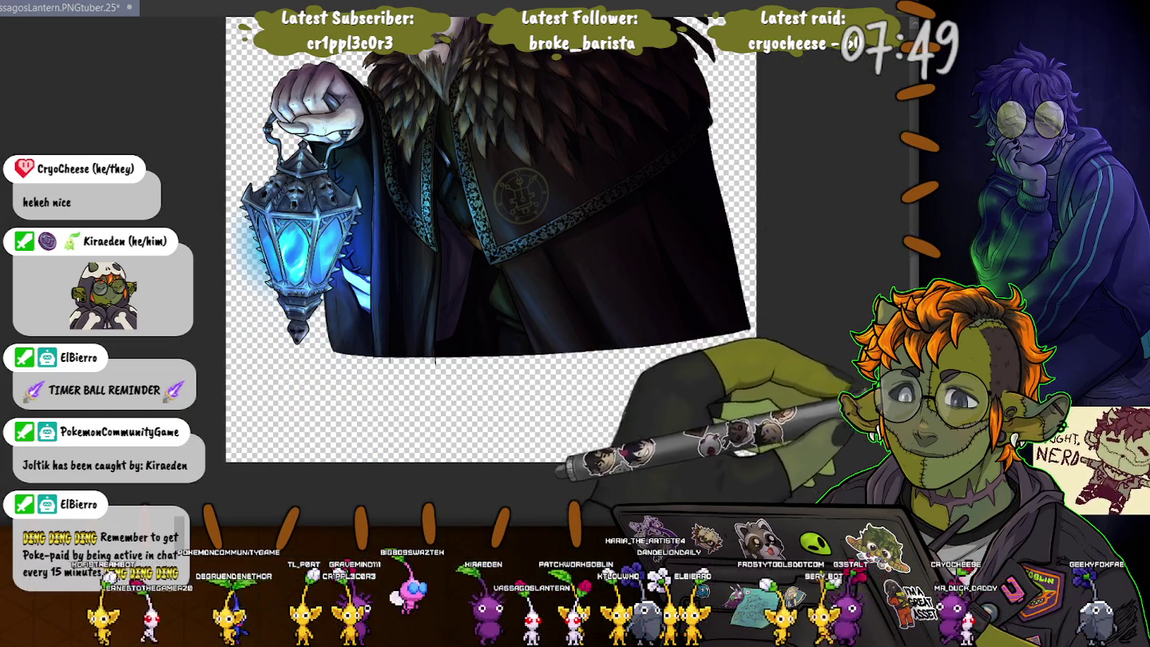
pyautogui.hotkey('ctrl', '0')
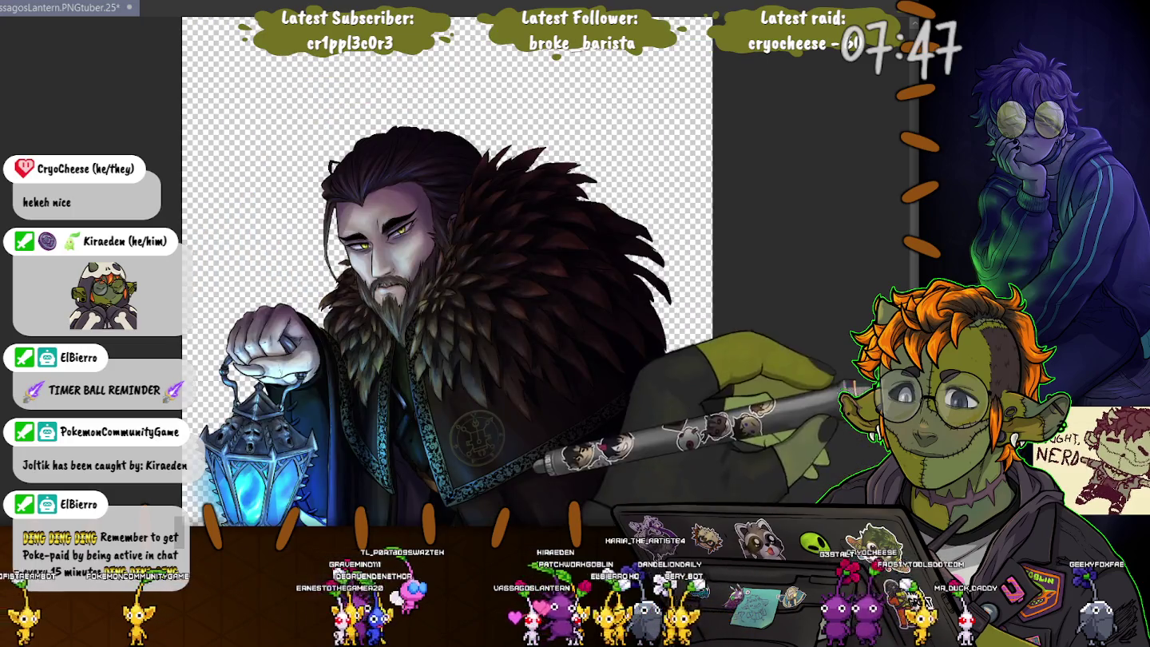
pyautogui.scroll(3, 439, 168)
pyautogui.scroll(2, 447, 179)
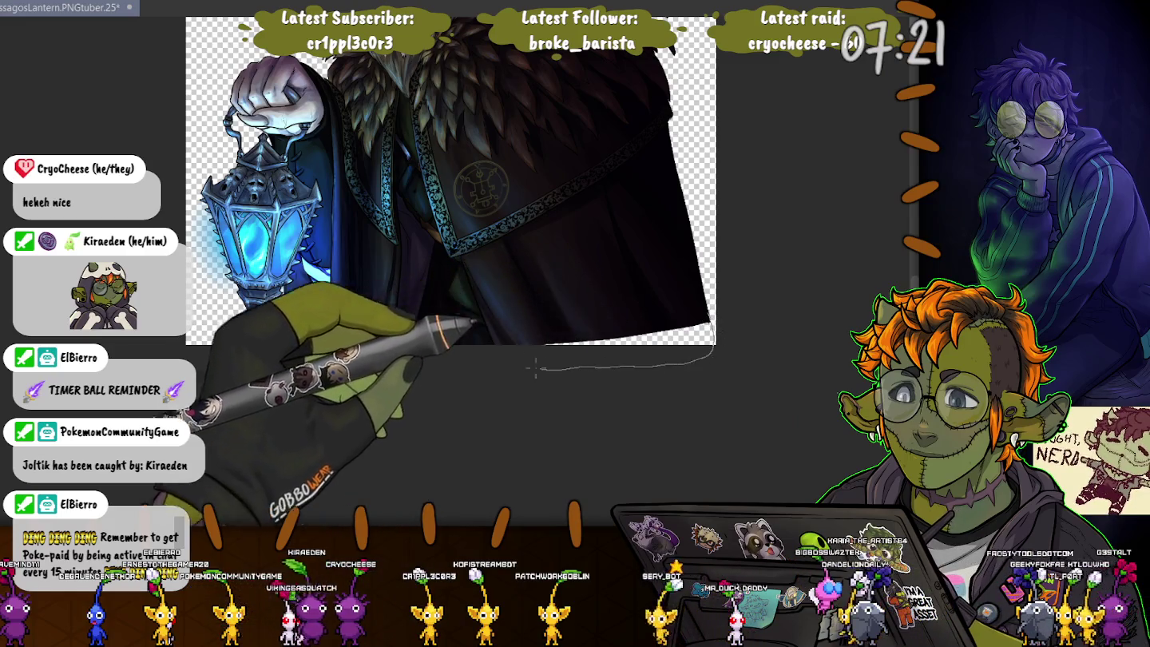
# Step: Lasso-select the empty bottom corner, fill it with dark robe colour, and darken the purple glow
pyautogui.moveTo(708, 319); pyautogui.dragTo(518, 342)
pyautogui.scroll(2, 608, 321)
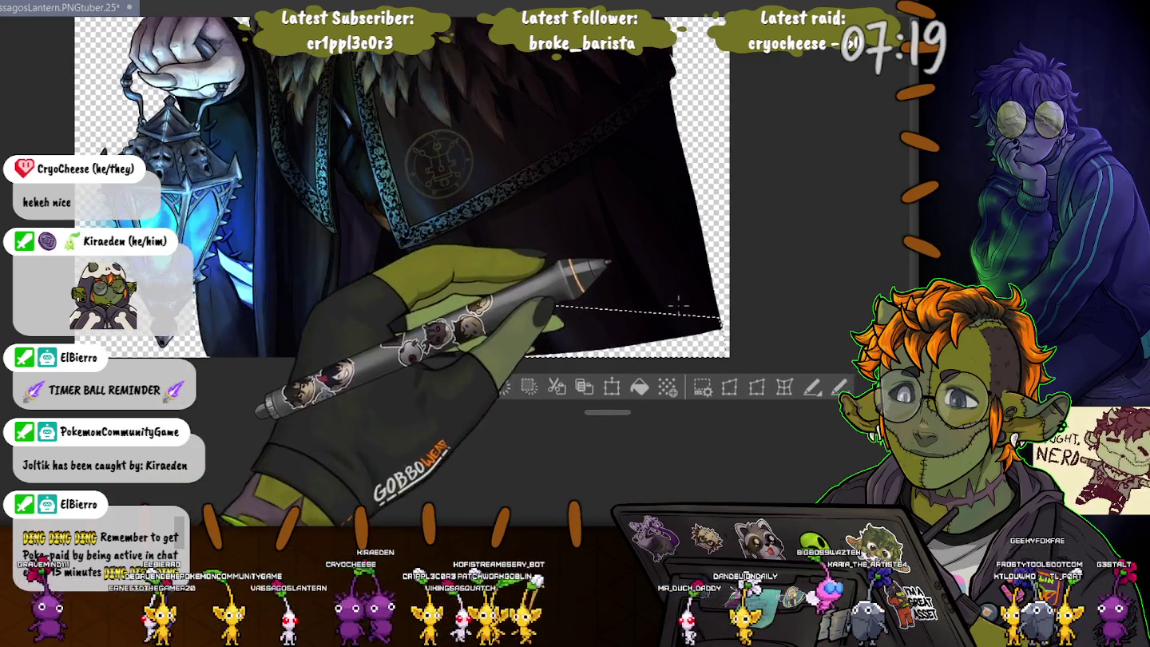
pyautogui.scroll(2, 608, 320)
pyautogui.scroll(2, 607, 321)
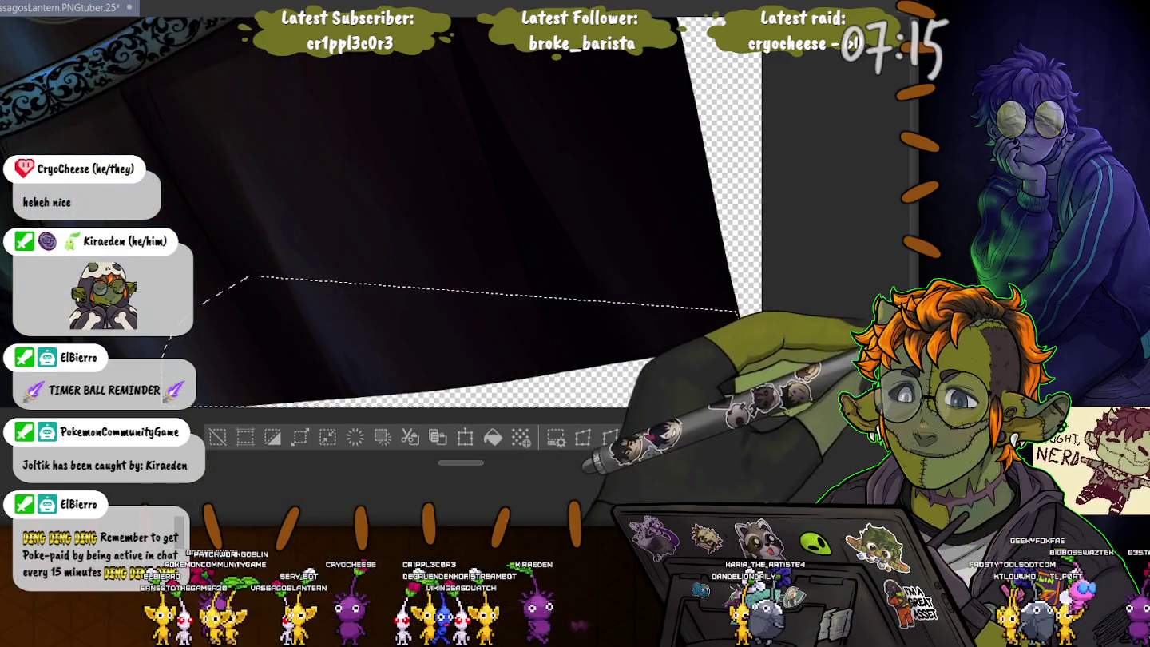
pyautogui.click(610, 437)
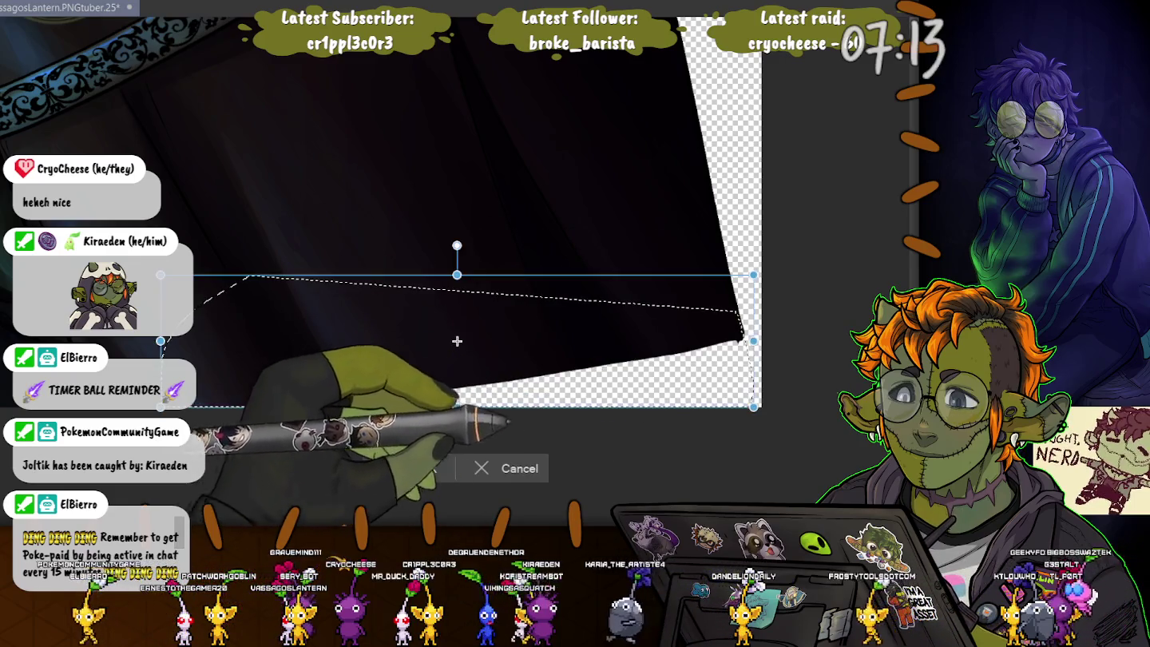
pyautogui.click(495, 467)
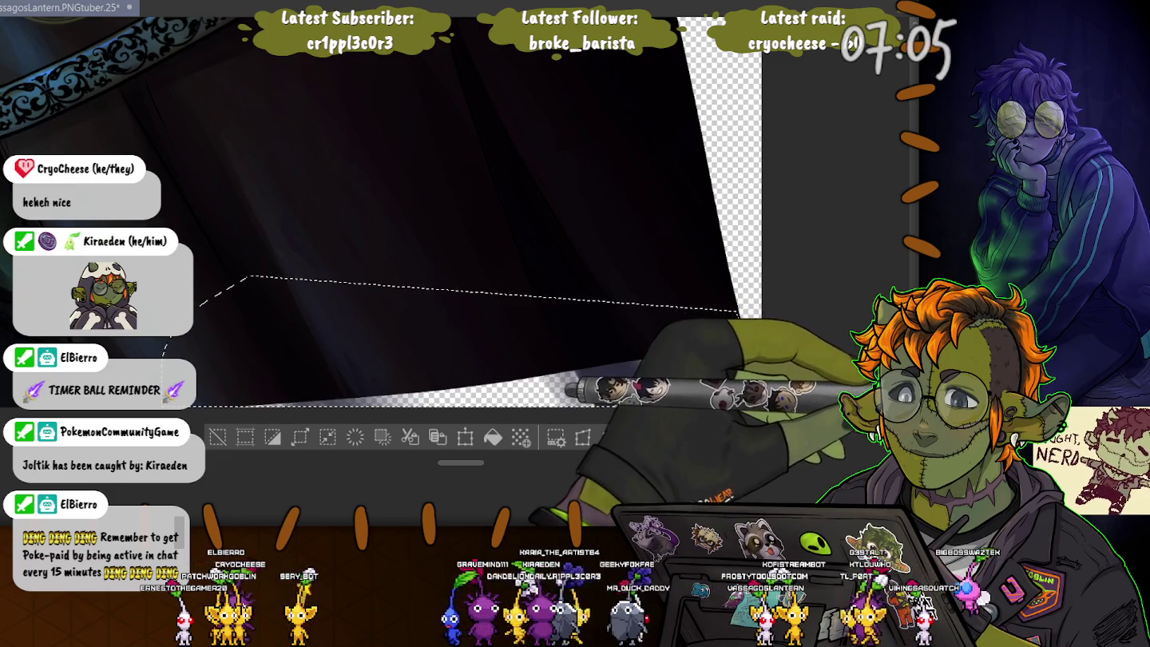
pyautogui.moveTo(743, 376); pyautogui.dragTo(712, 491)
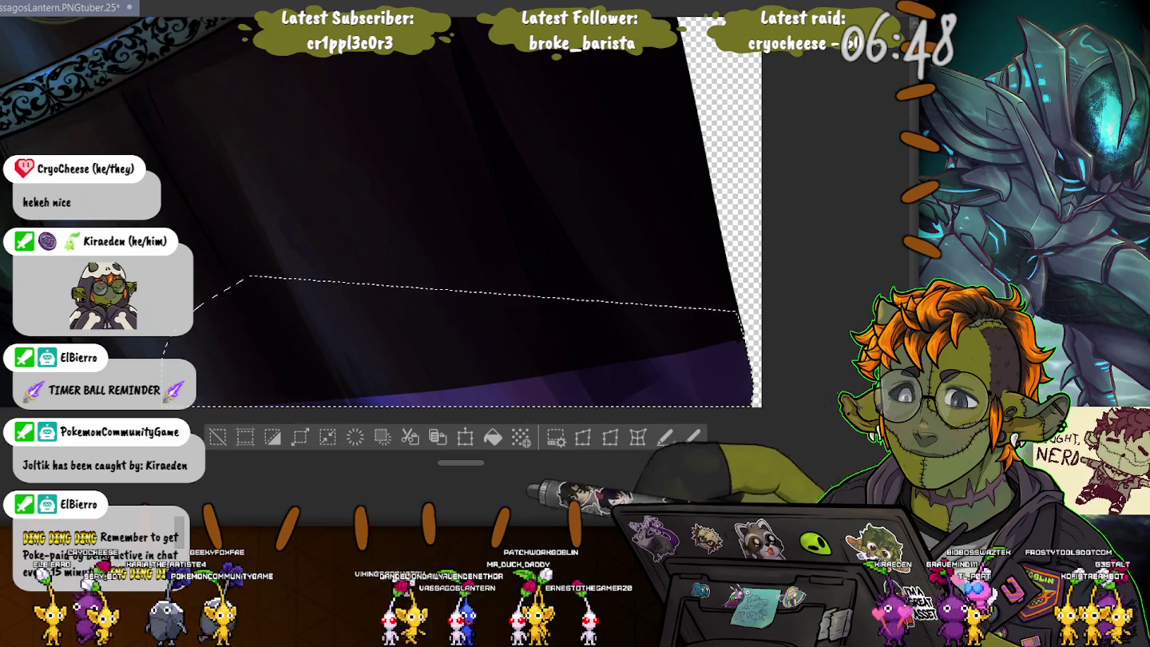
pyautogui.moveTo(719, 377); pyautogui.dragTo(495, 384)
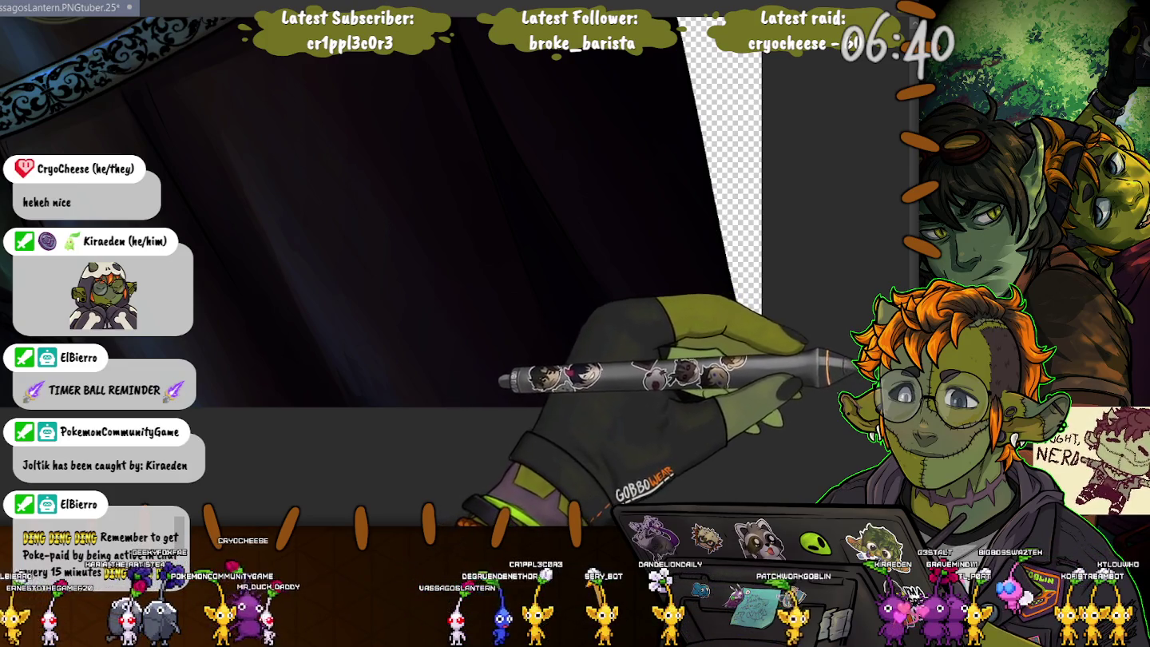
pyautogui.hotkey('ctrl', 'z')
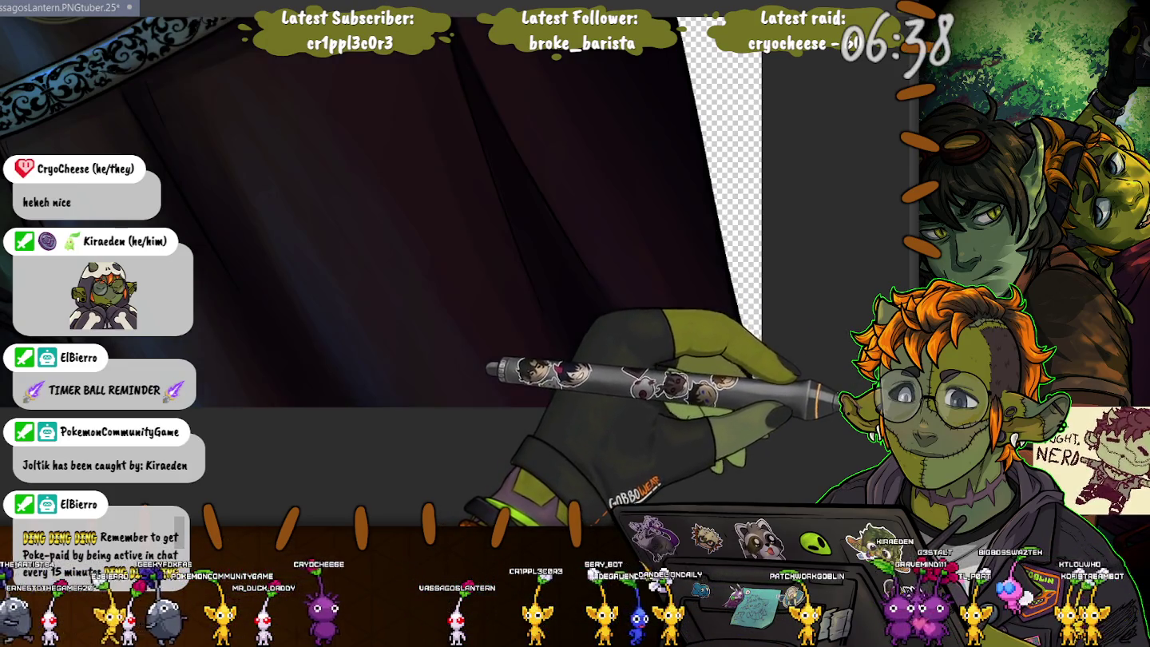
pyautogui.hotkey('ctrl', 'y')
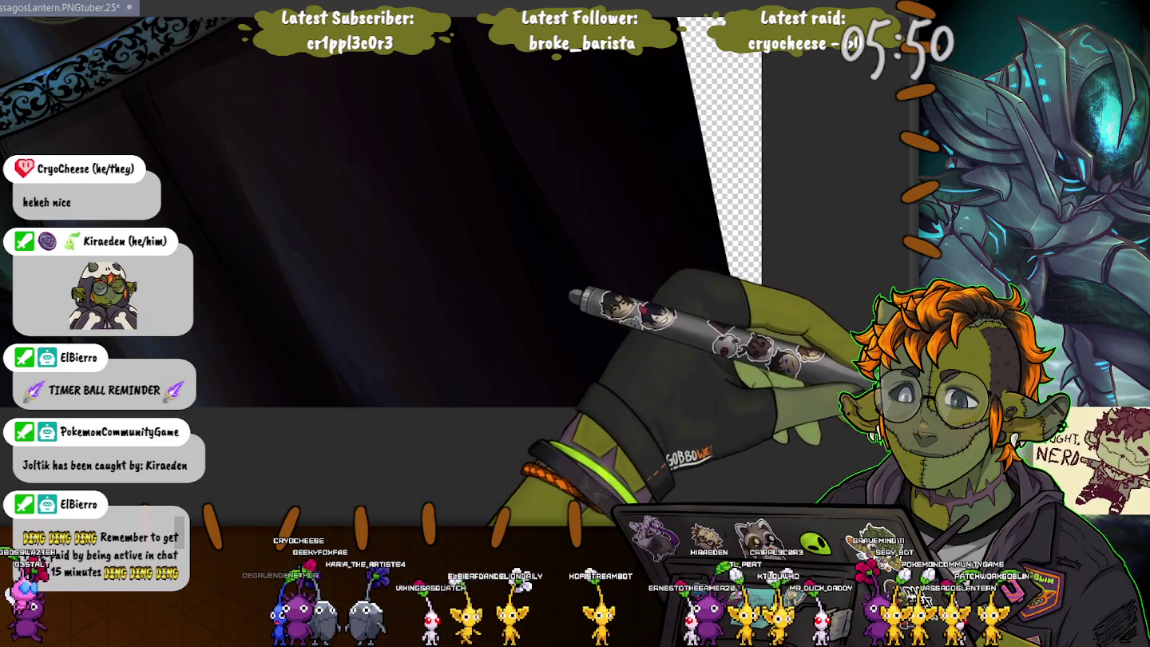
pyautogui.hotkey('ctrl', 'a')
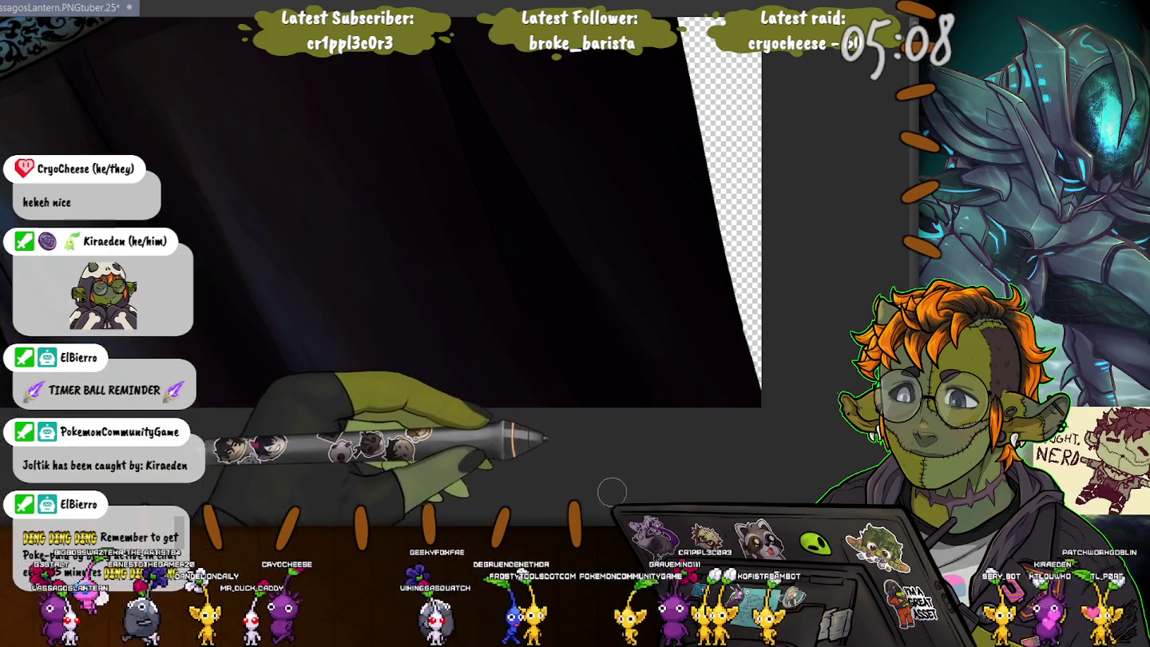
# Step: Reset the canvas rotation and fit the whole lantern-bearer illustration upright in view
pyautogui.moveTo(619, 492); pyautogui.dragTo(634, 491)
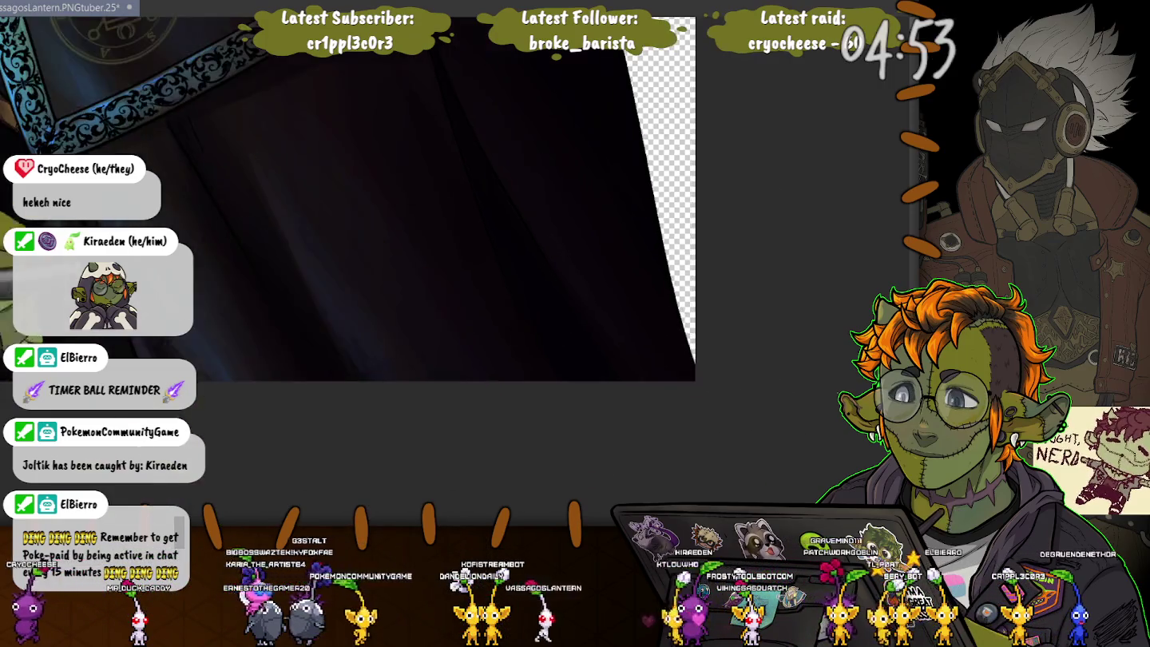
pyautogui.hscroll(5, 387, 191)
pyautogui.hscroll(-5, 415, 171)
pyautogui.hscroll(-3, 415, 172)
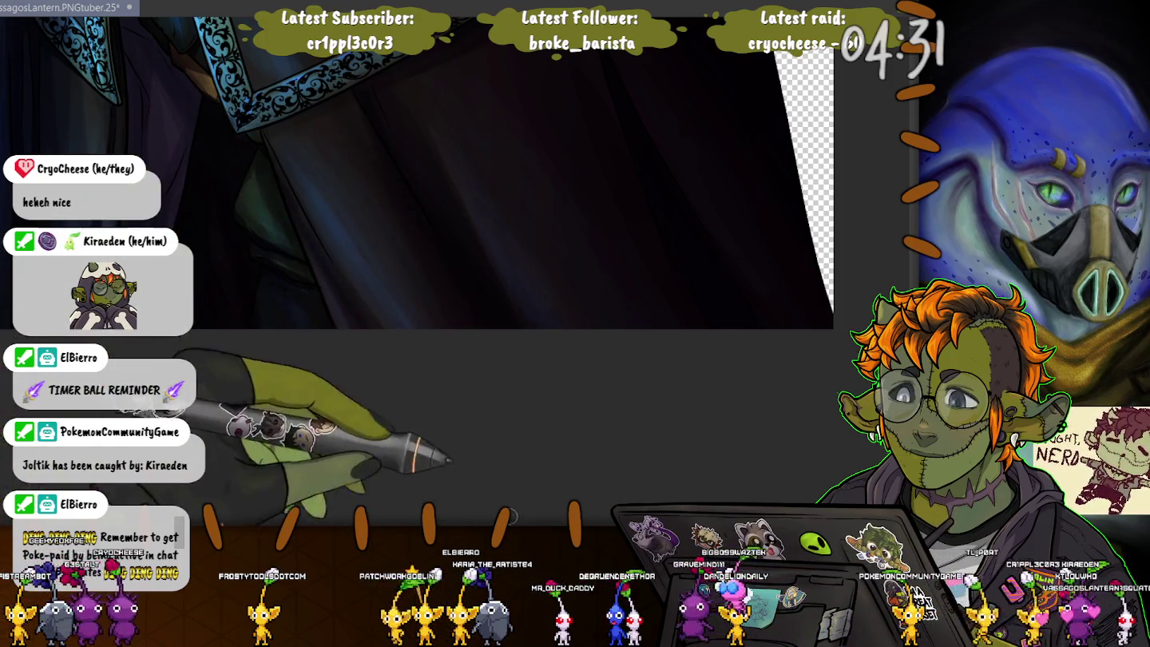
pyautogui.press('-')
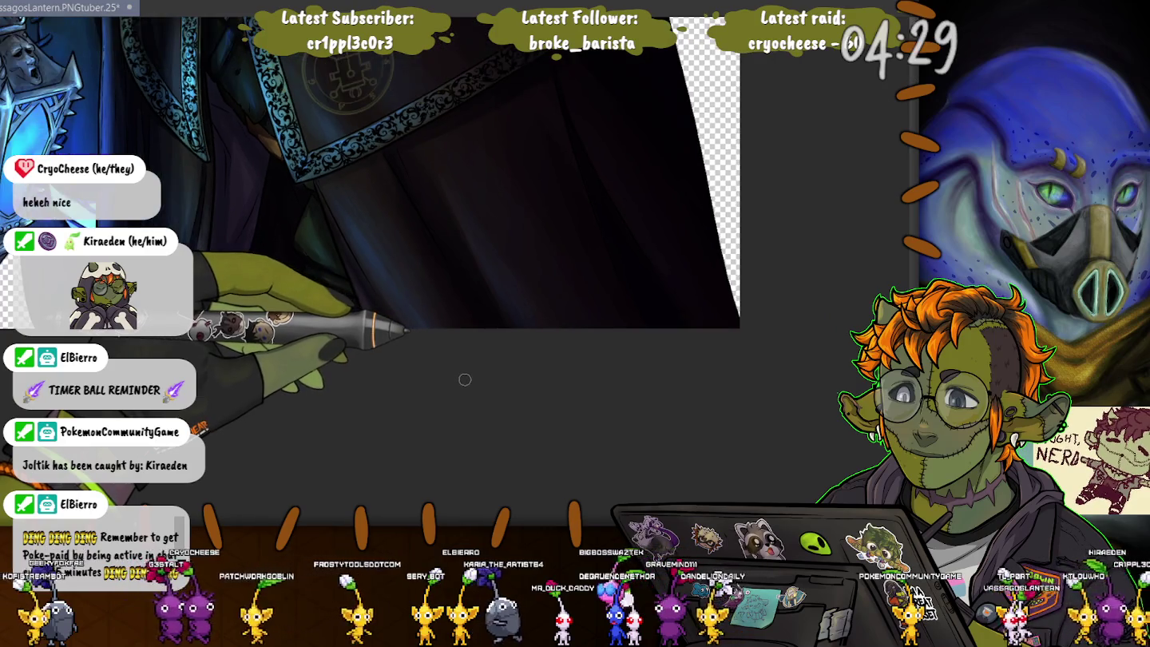
pyautogui.hotkey('ctrl', '0')
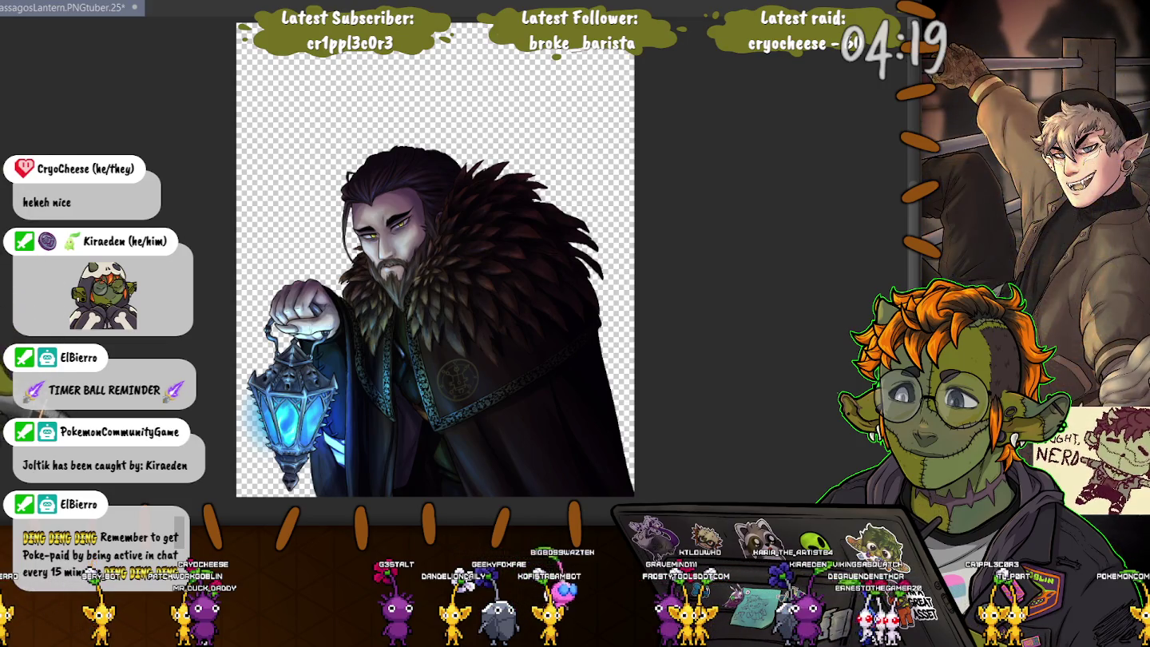
# Step: Transform the character layer slightly taller, then lower its top edge a little
pyautogui.hotkey('ctrl', 't')
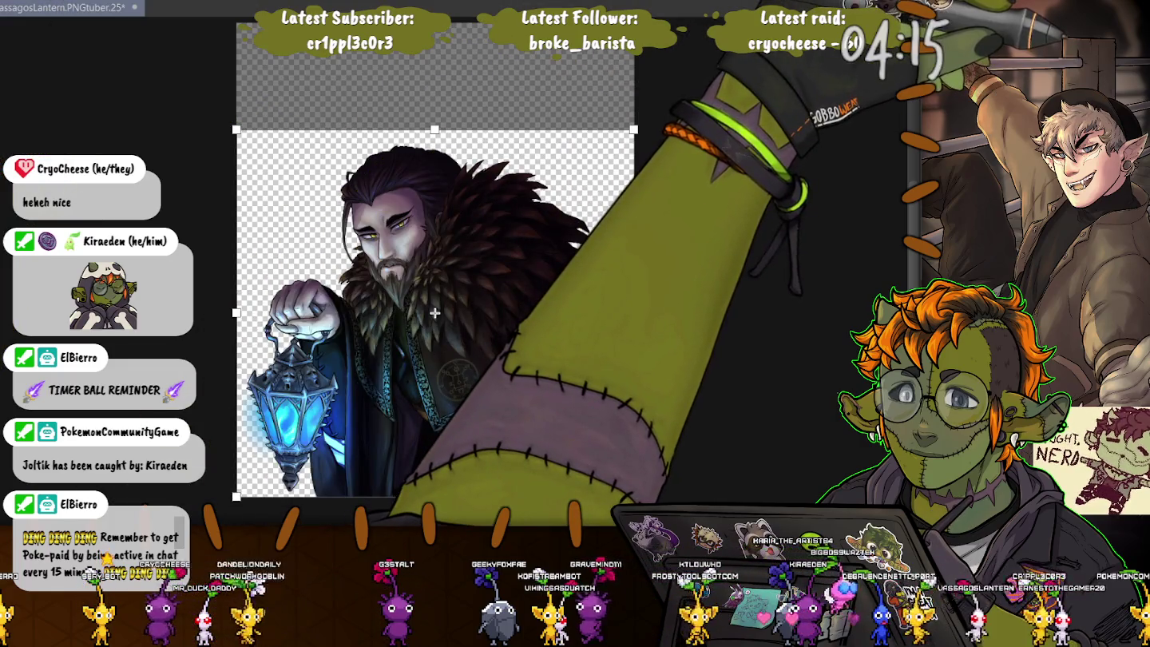
pyautogui.moveTo(435, 130); pyautogui.dragTo(436, 114)
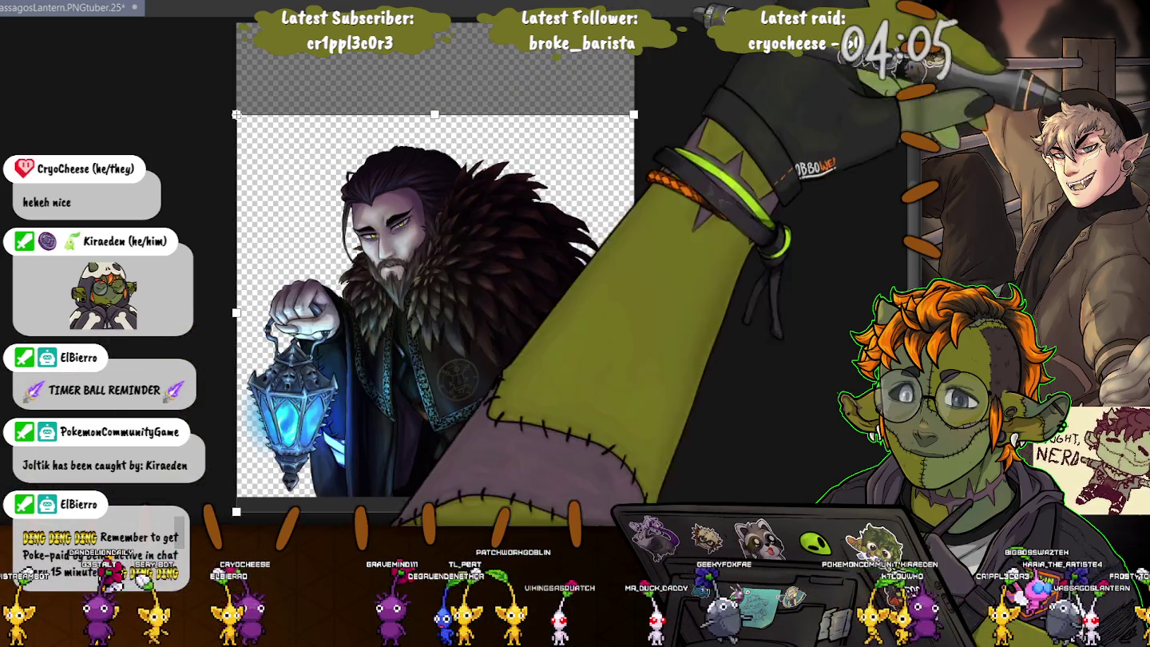
pyautogui.press('Return')
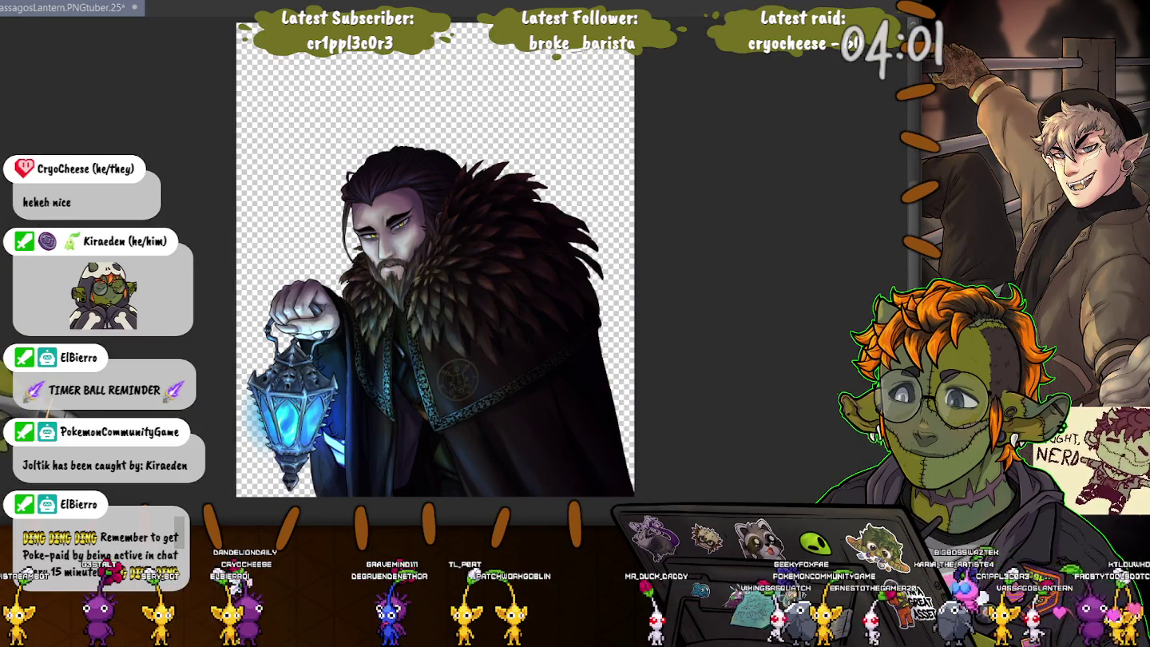
pyautogui.hotkey('ctrl', 't')
pyautogui.moveTo(435, 118); pyautogui.dragTo(435, 138)
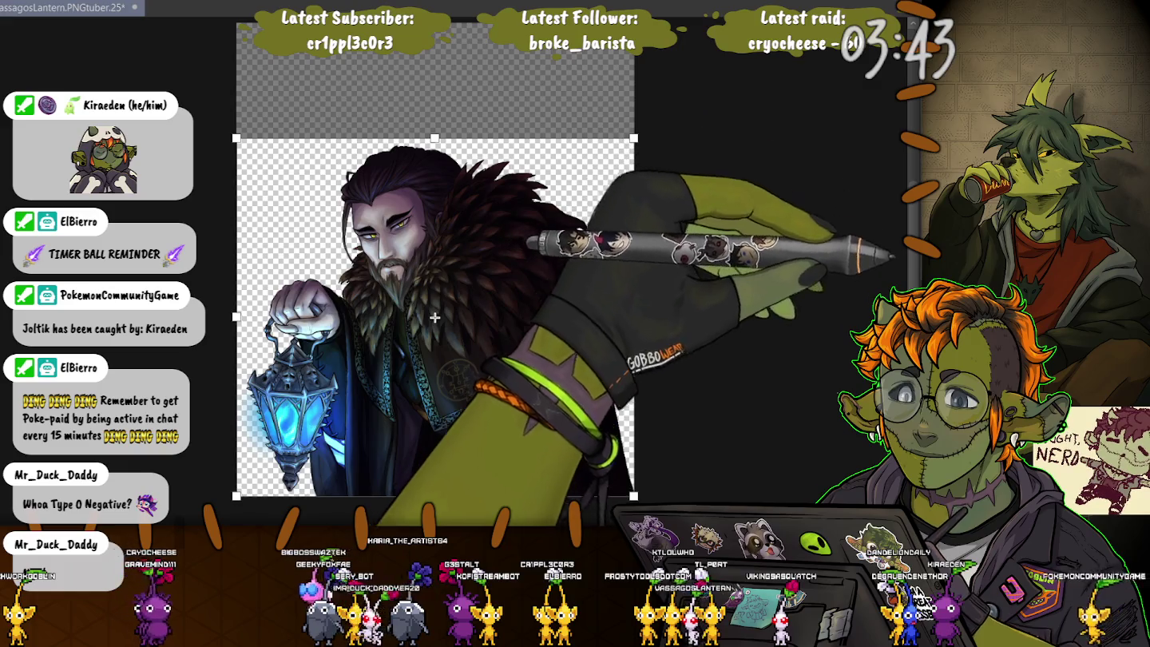
pyautogui.press('Return')
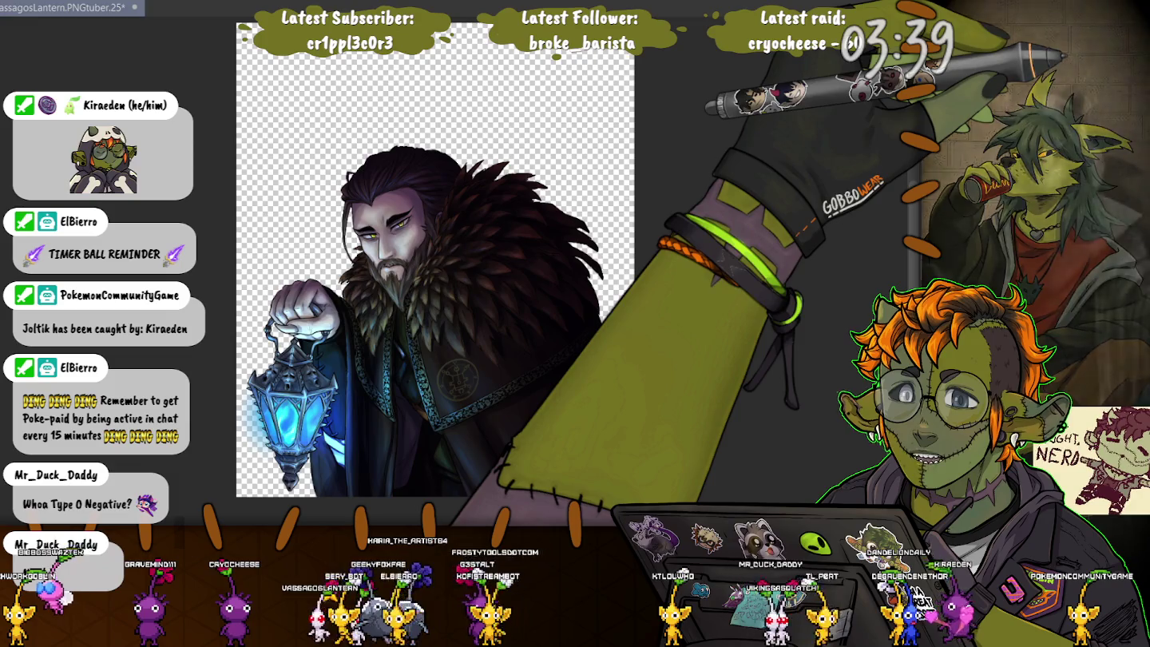
pyautogui.hotkey('ctrl', 'z')
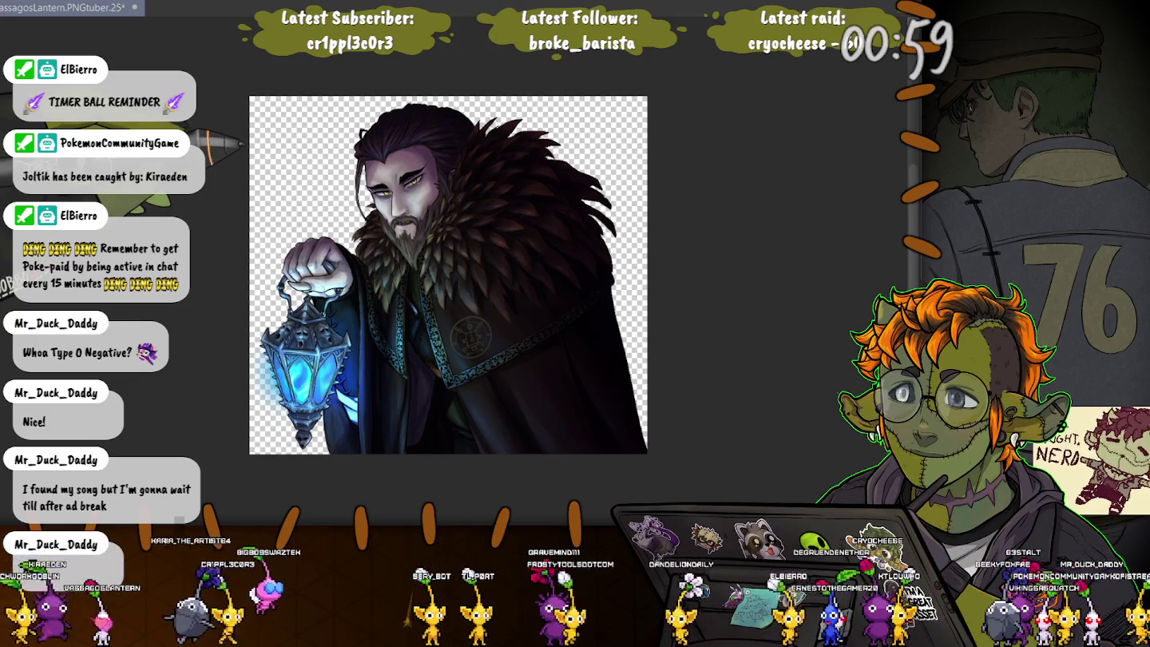
# Step: Fill the Paper layer with solid light grey behind the bearded man and his lantern
pyautogui.scroll(2, 476, 240)
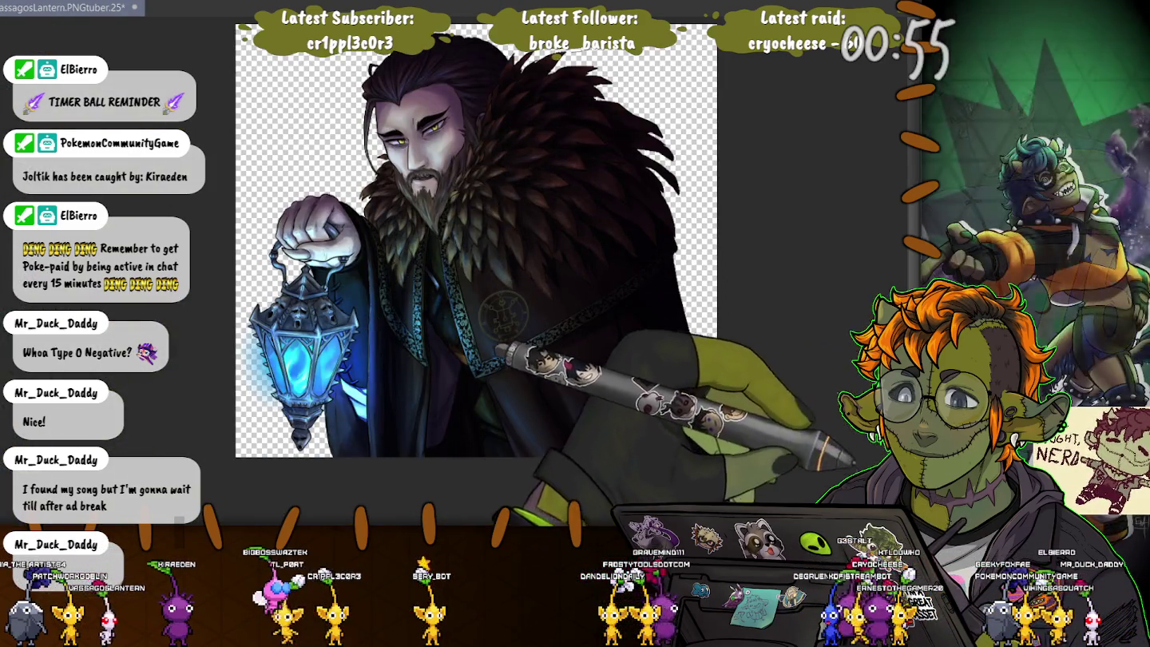
pyautogui.hotkey('alt', 'BackSpace')
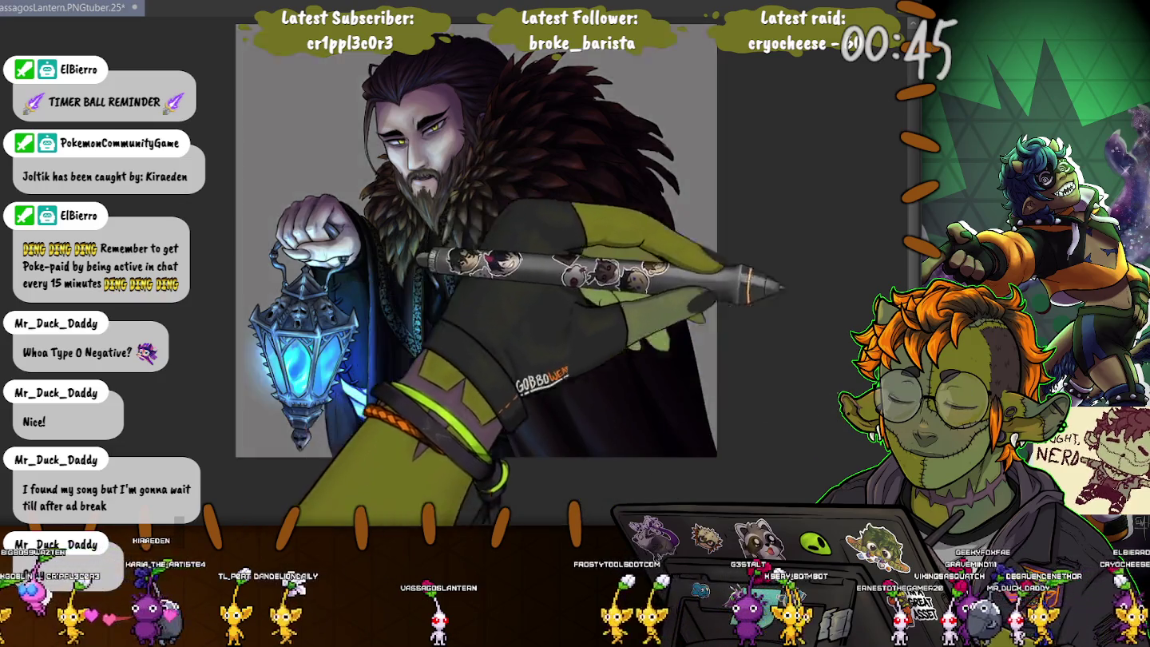
pyautogui.scroll(2, 304, 351)
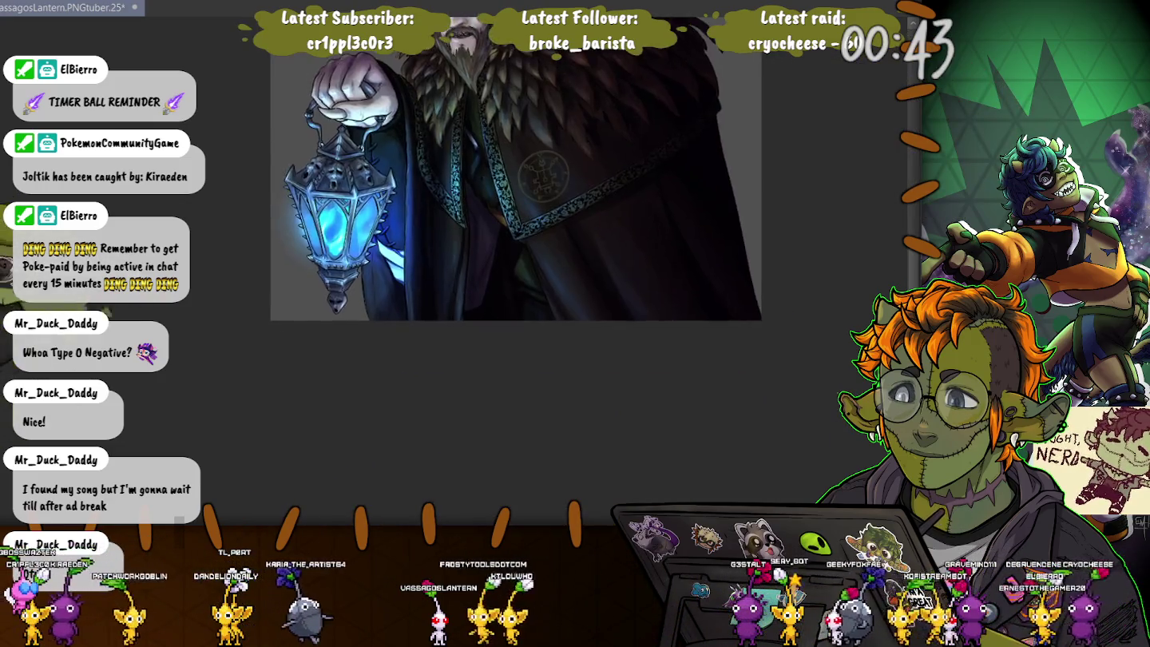
# Step: Zoom in on the glowing lantern, then back out to view the lantern-bearer illustration
pyautogui.scroll(2, 303, 351)
pyautogui.scroll(2, 303, 352)
pyautogui.scroll(2, 448, 240)
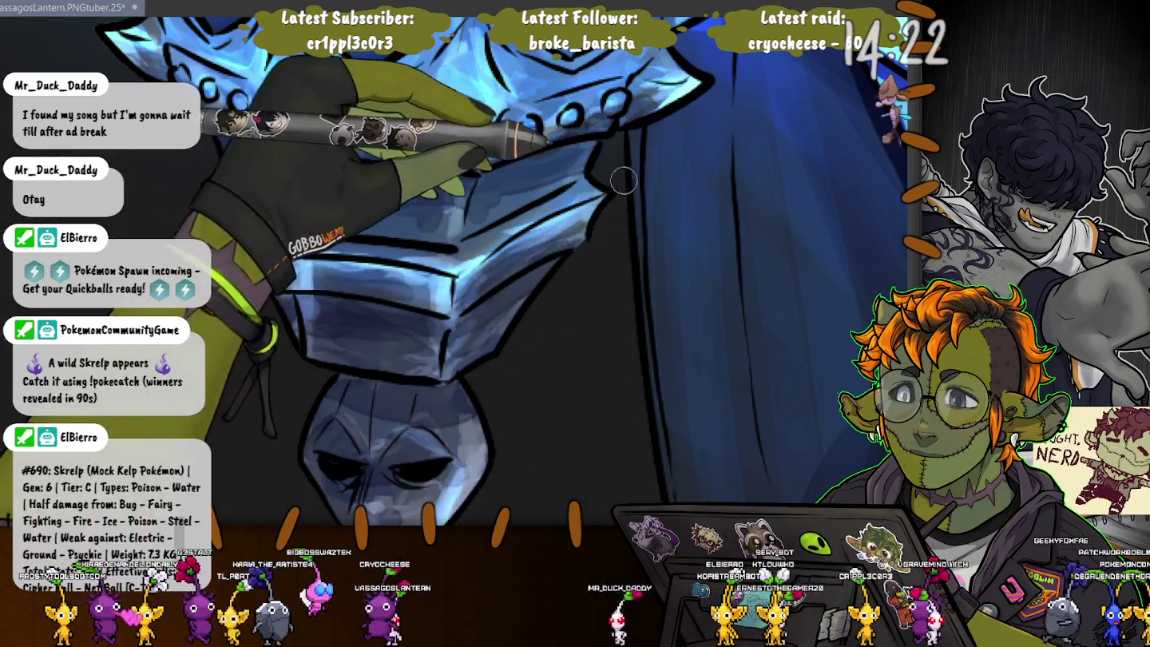
pyautogui.scroll(-2, 311, 385)
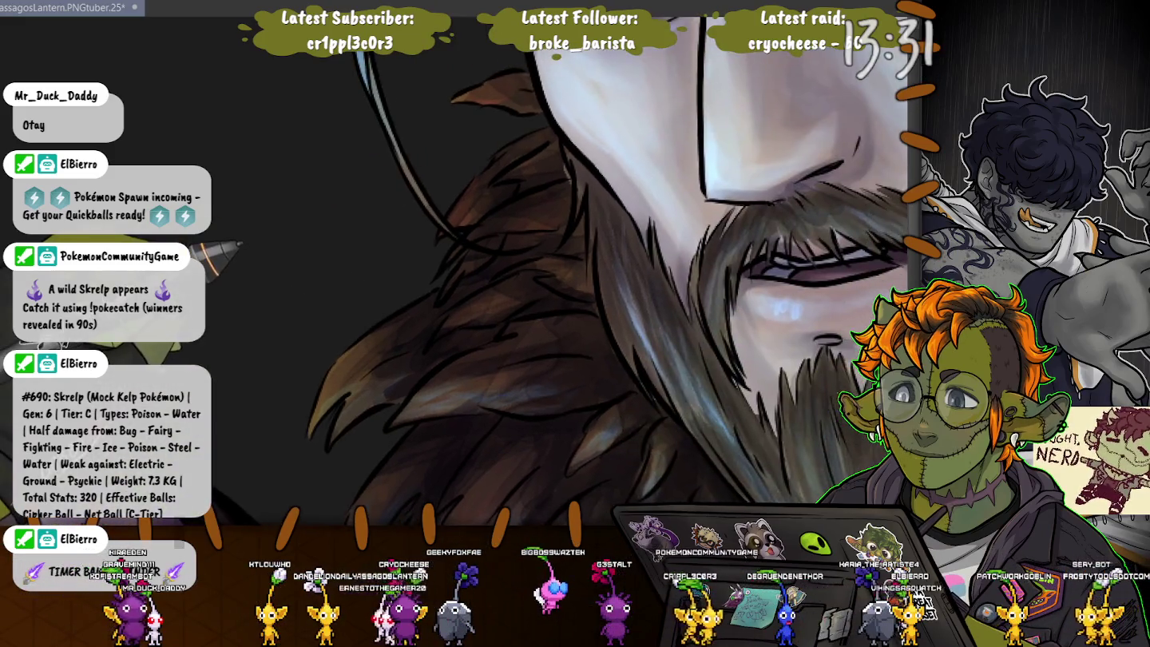
# Step: Centre the bearded face, shade the fur collar strands, and airbrush light onto the upper face and forehead
pyautogui.moveTo(514, 313); pyautogui.dragTo(667, 254)
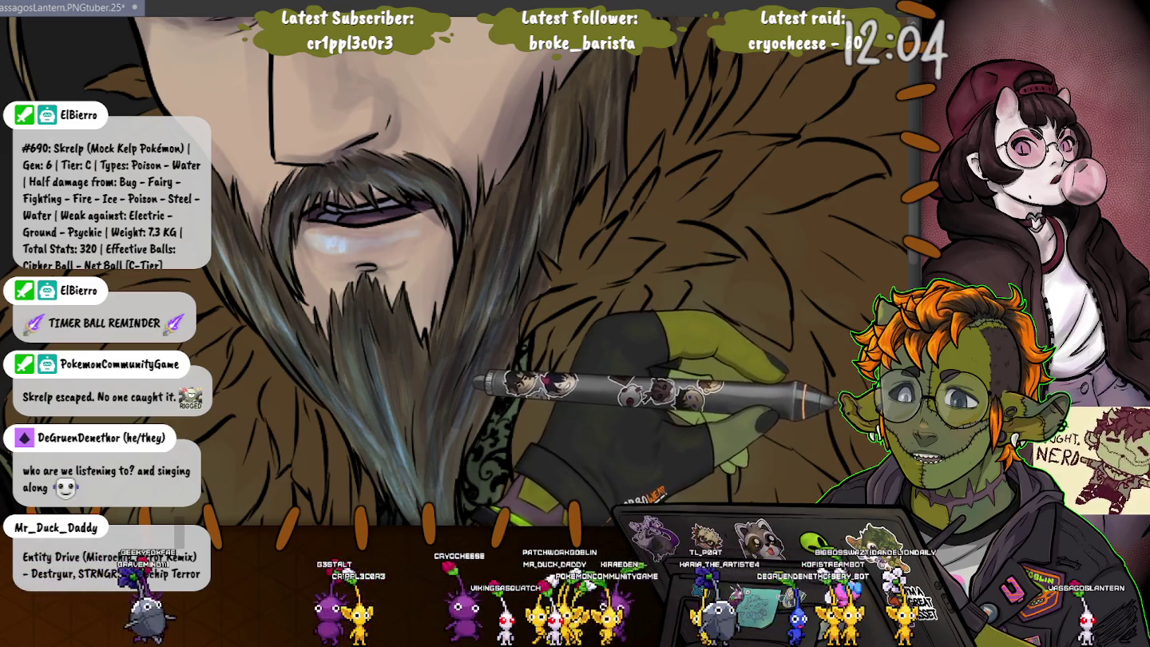
pyautogui.hotkey('ctrl', 'z')
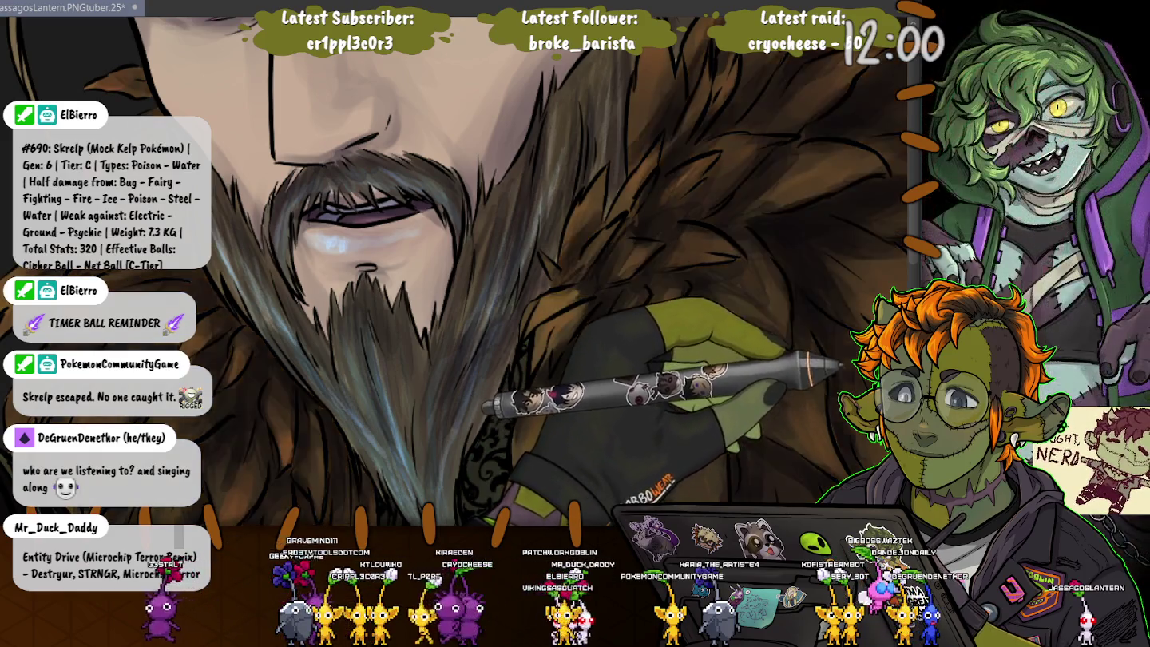
pyautogui.moveTo(445, 64); pyautogui.dragTo(320, 136)
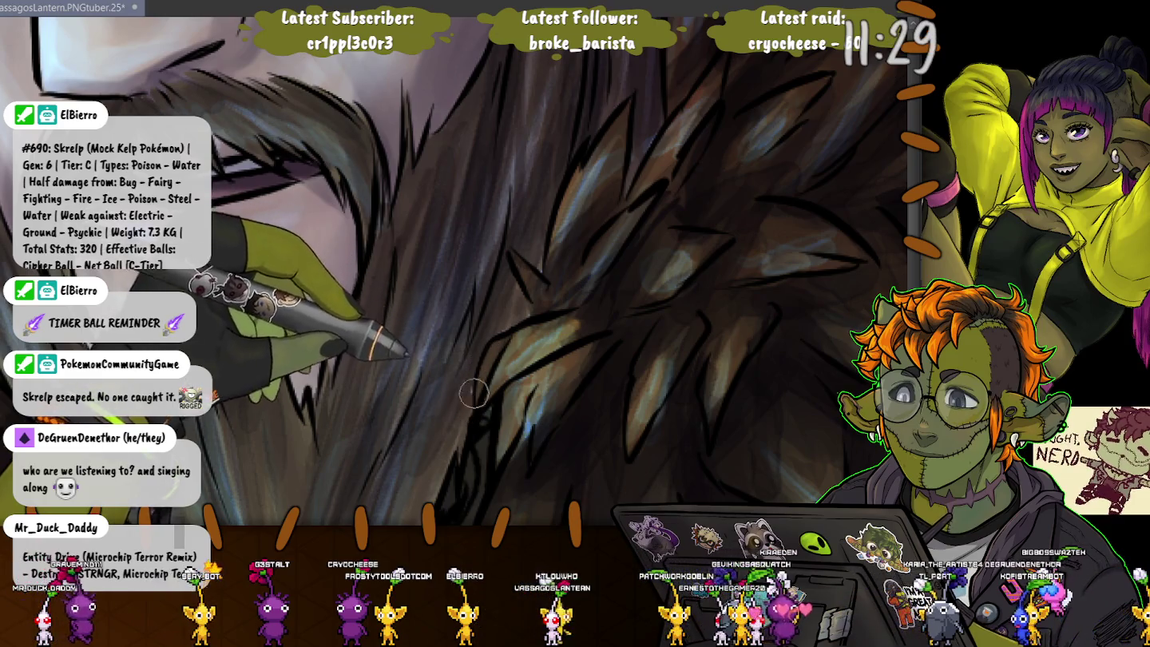
pyautogui.scroll(-3, 329, 327)
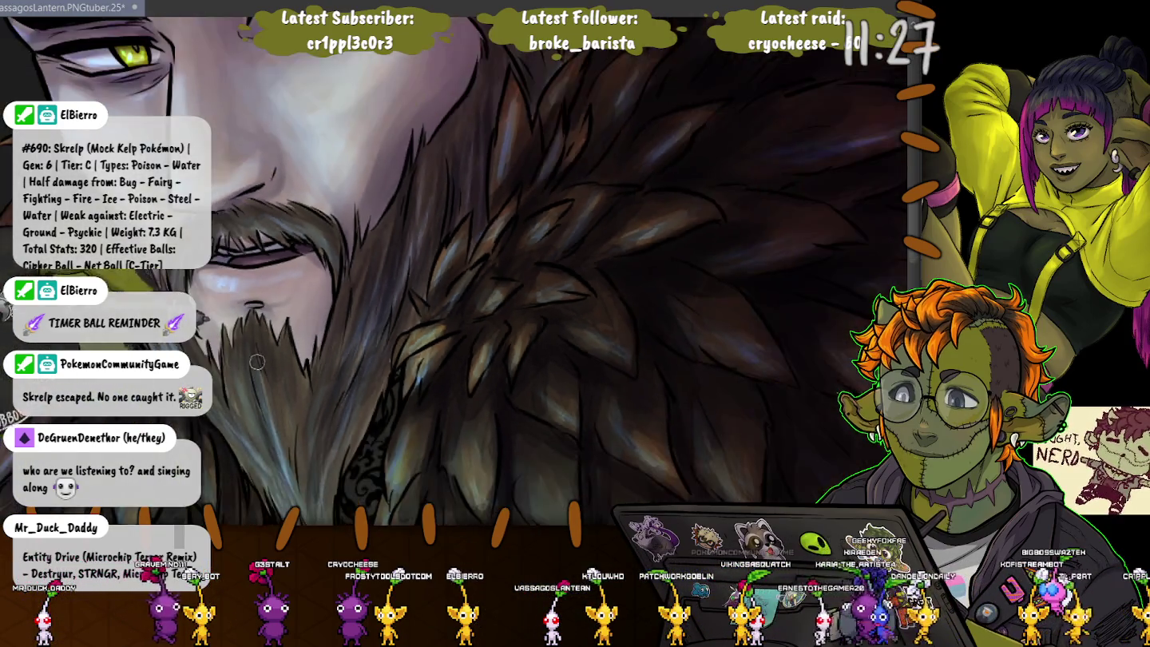
# Step: Zoom out from the fur close-up to show the fist gripping the glowing skull lantern
pyautogui.scroll(2, 274, 434)
pyautogui.scroll(2, 321, 442)
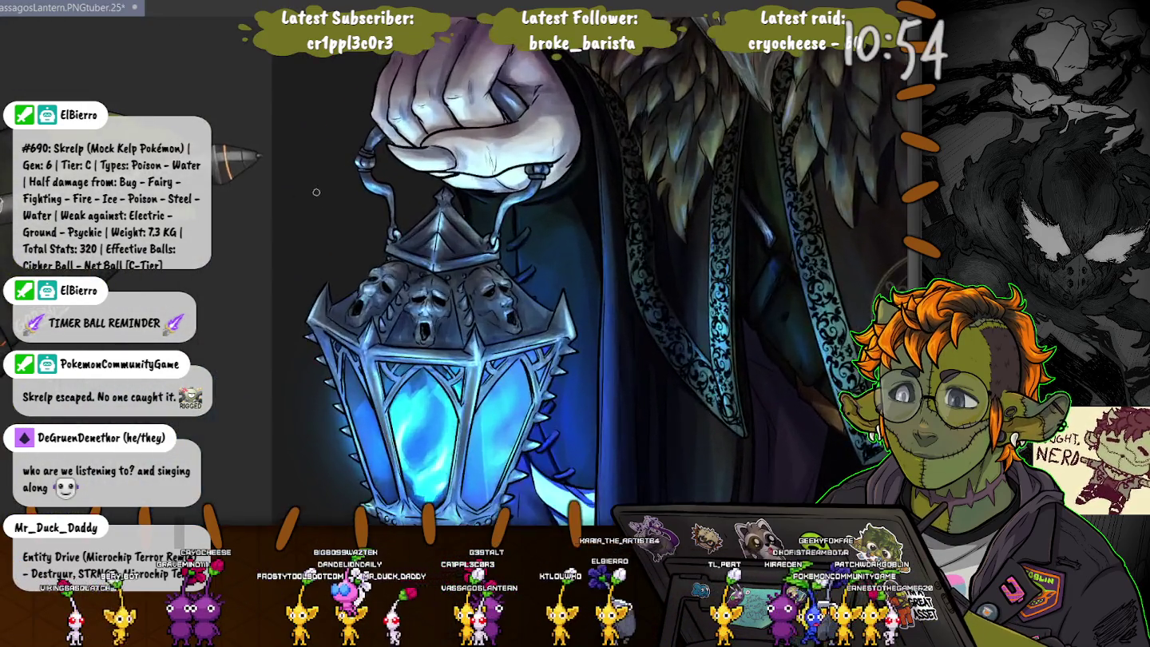
pyautogui.scroll(2, 317, 192)
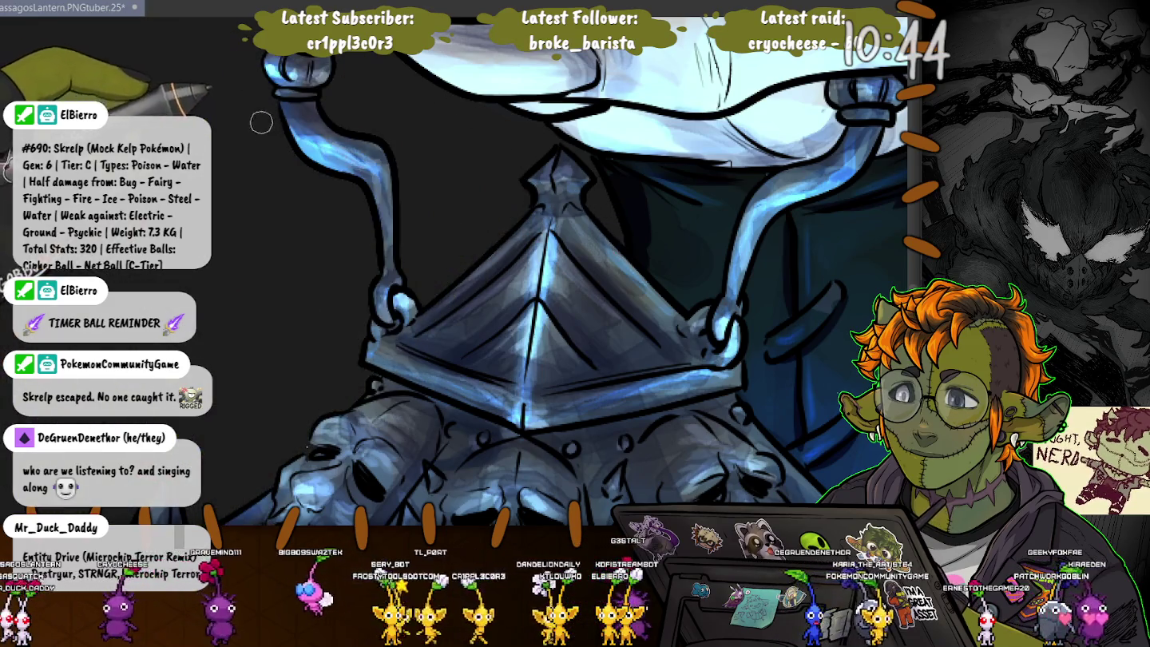
pyautogui.scroll(-2, 231, 164)
pyautogui.scroll(-2, 229, 167)
pyautogui.scroll(2, 239, 176)
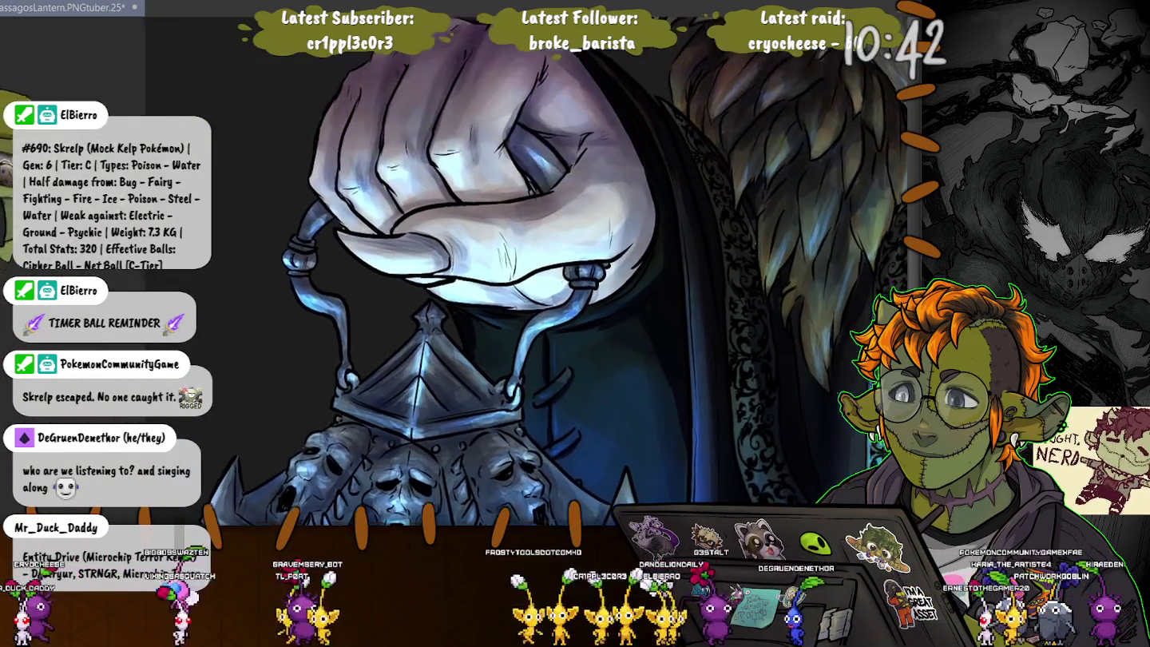
pyautogui.scroll(2, 288, 215)
pyautogui.scroll(1, 328, 248)
pyautogui.scroll(-1, 342, 259)
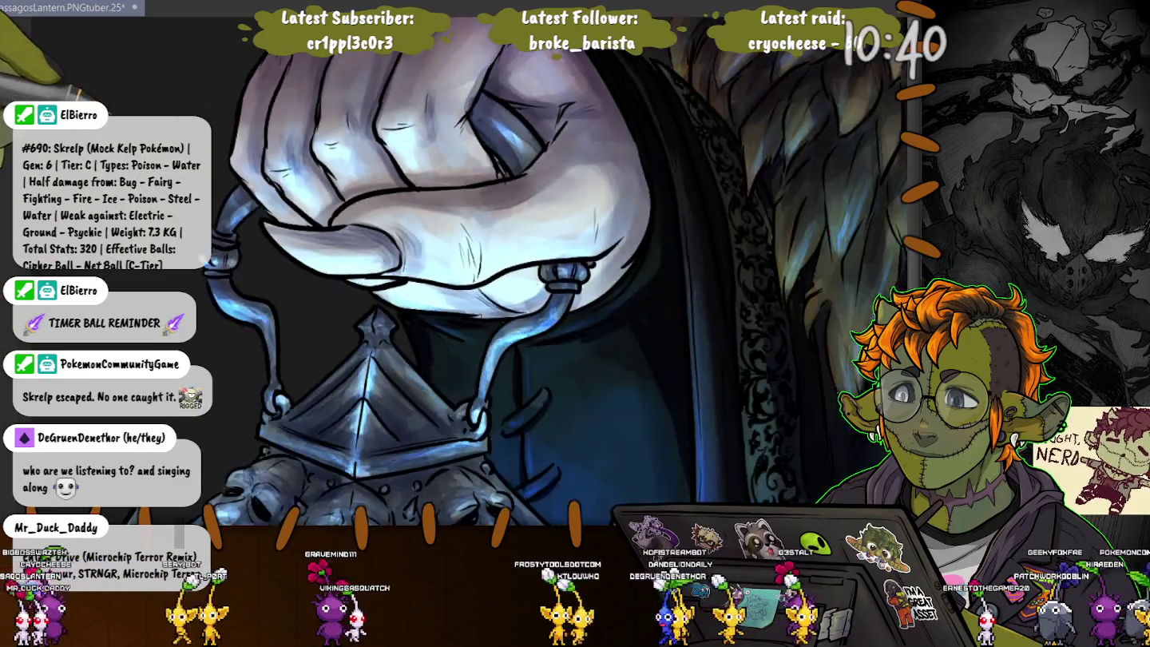
pyautogui.scroll(-1, 343, 258)
pyautogui.scroll(-1, 342, 258)
pyautogui.scroll(2, 283, 243)
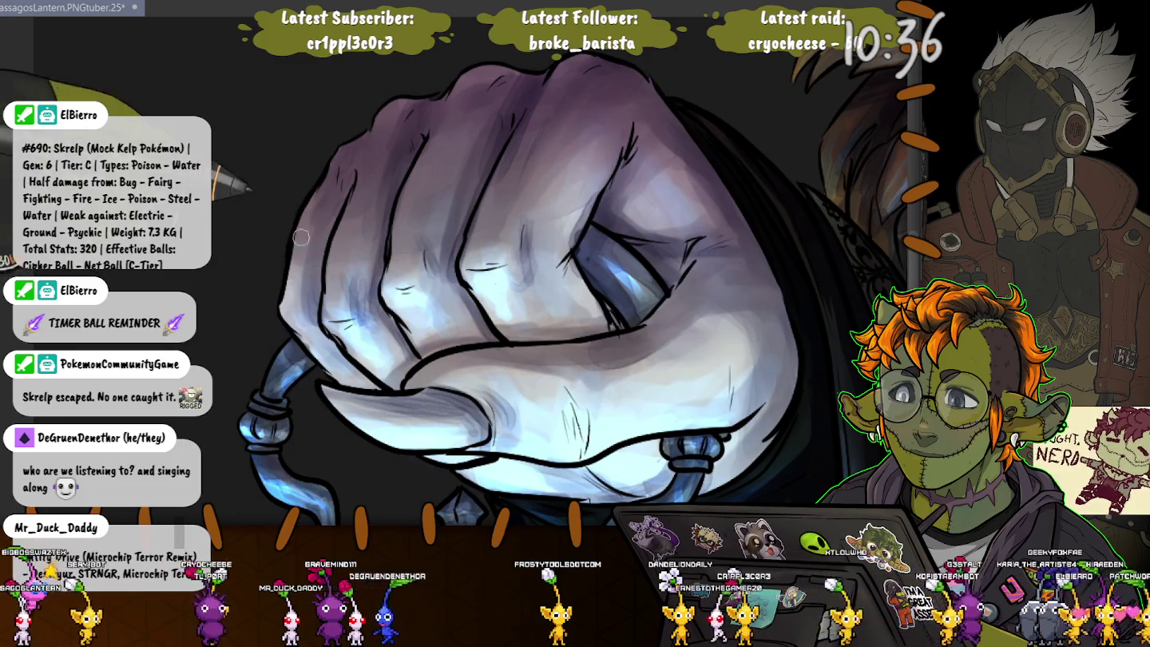
pyautogui.moveTo(219, 255); pyautogui.dragTo(275, 80)
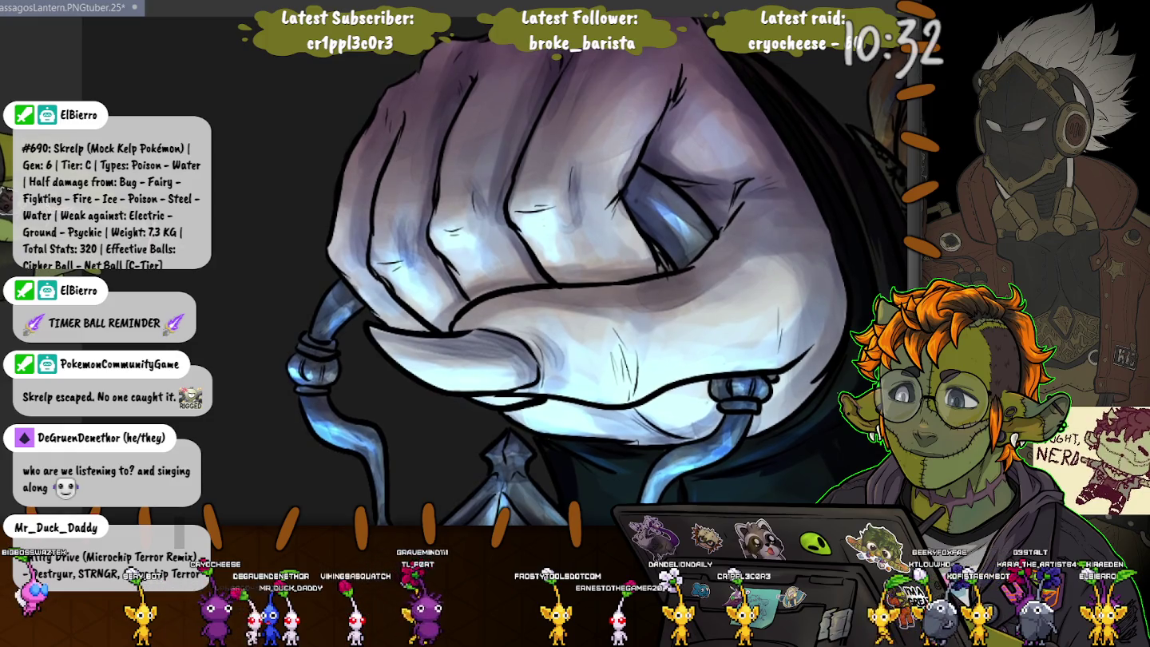
pyautogui.moveTo(360, 241); pyautogui.dragTo(268, 327)
pyautogui.moveTo(478, 320); pyautogui.dragTo(583, 239)
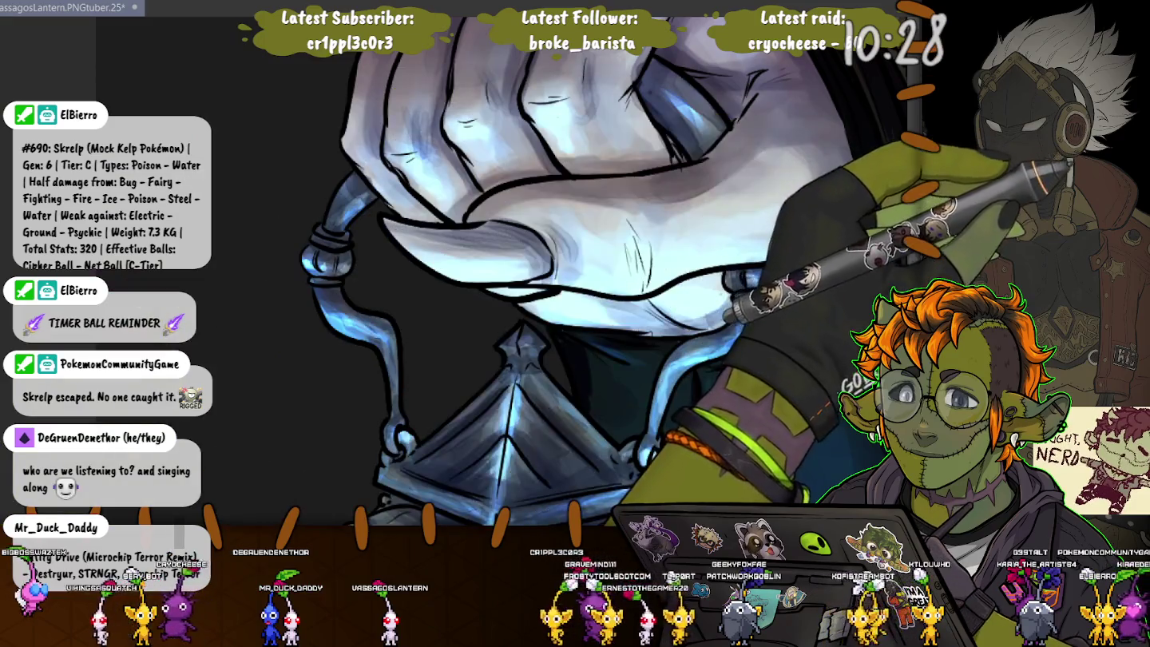
pyautogui.moveTo(535, 141); pyautogui.dragTo(531, 183)
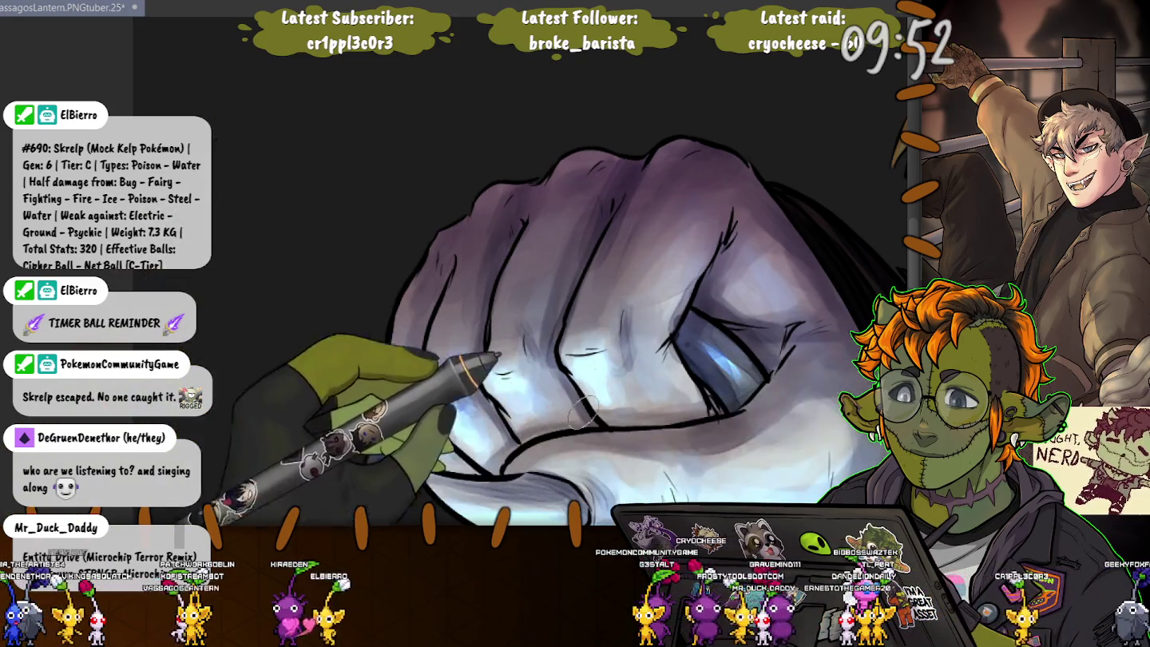
# Step: Zoom out to the whole canvas and hide the dark background layer to reveal transparency
pyautogui.scroll(-1, 360, 343)
pyautogui.scroll(-3, 360, 342)
pyautogui.scroll(-2, 361, 342)
pyautogui.scroll(-1, 360, 343)
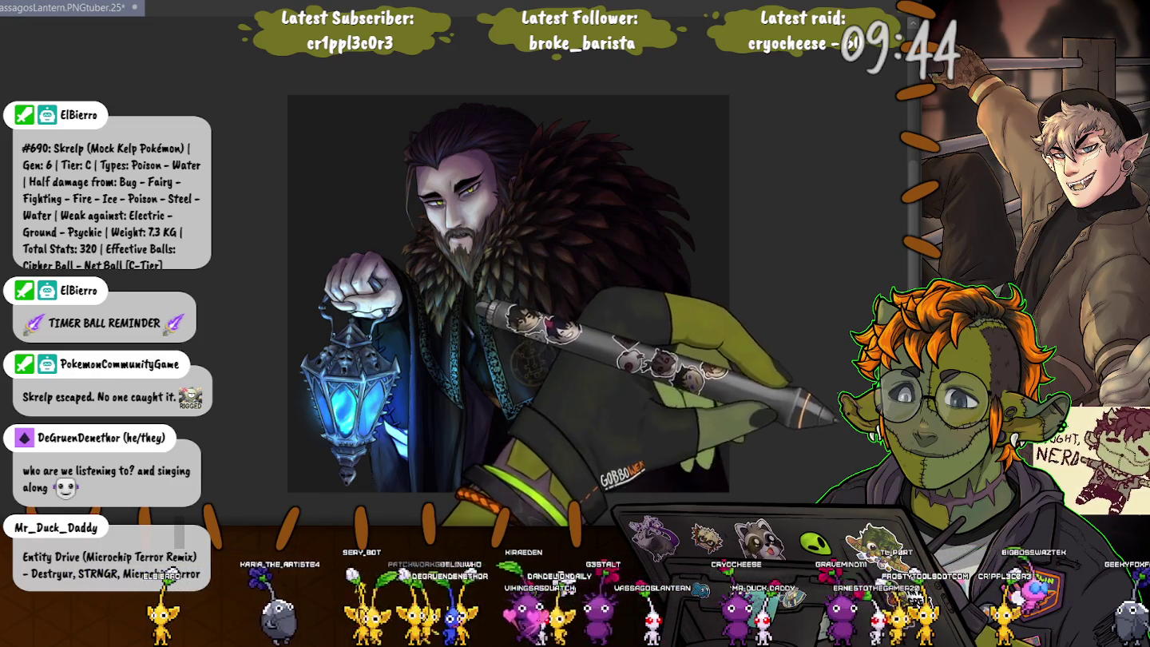
pyautogui.press('Delete')
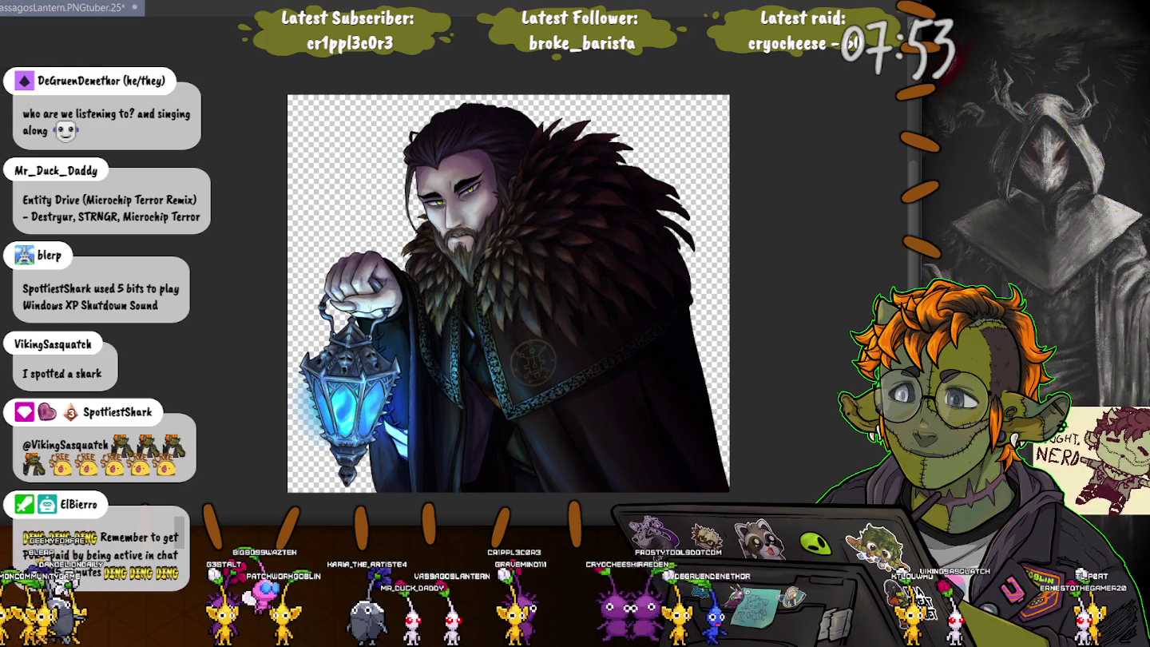
# Step: Save the lantern-bearer artwork and cycle document tabs to the GSGW.Cryforme.Ironmouse.25 animation file
pyautogui.hotkey('ctrl', 's')
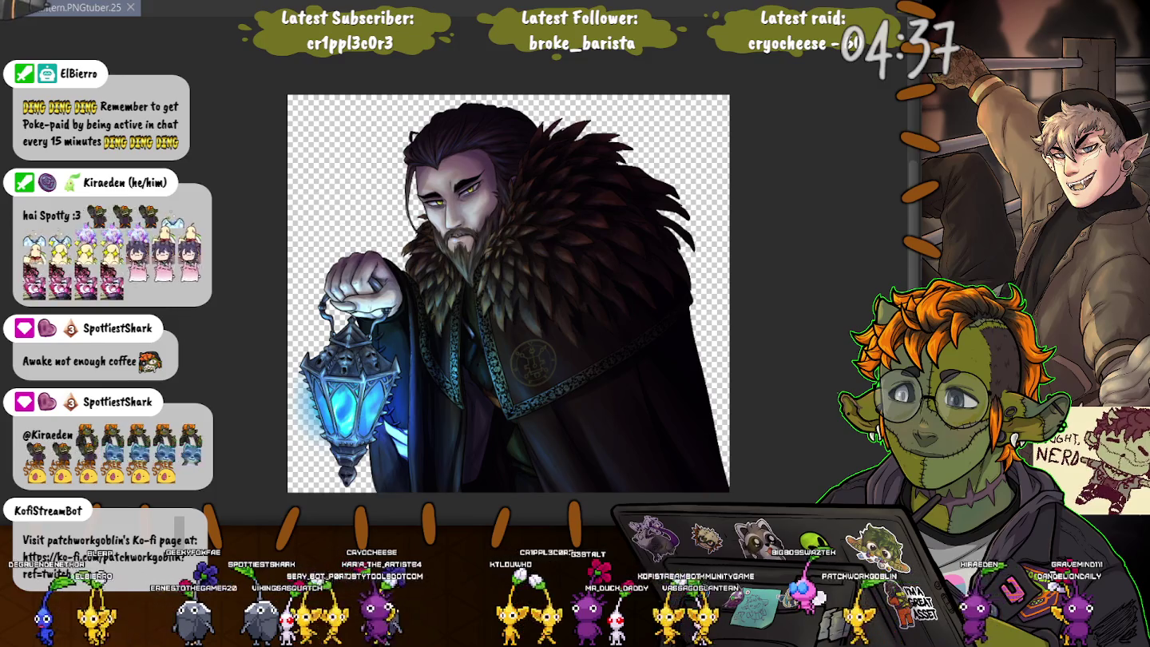
pyautogui.hotkey('ctrl', 'Tab')
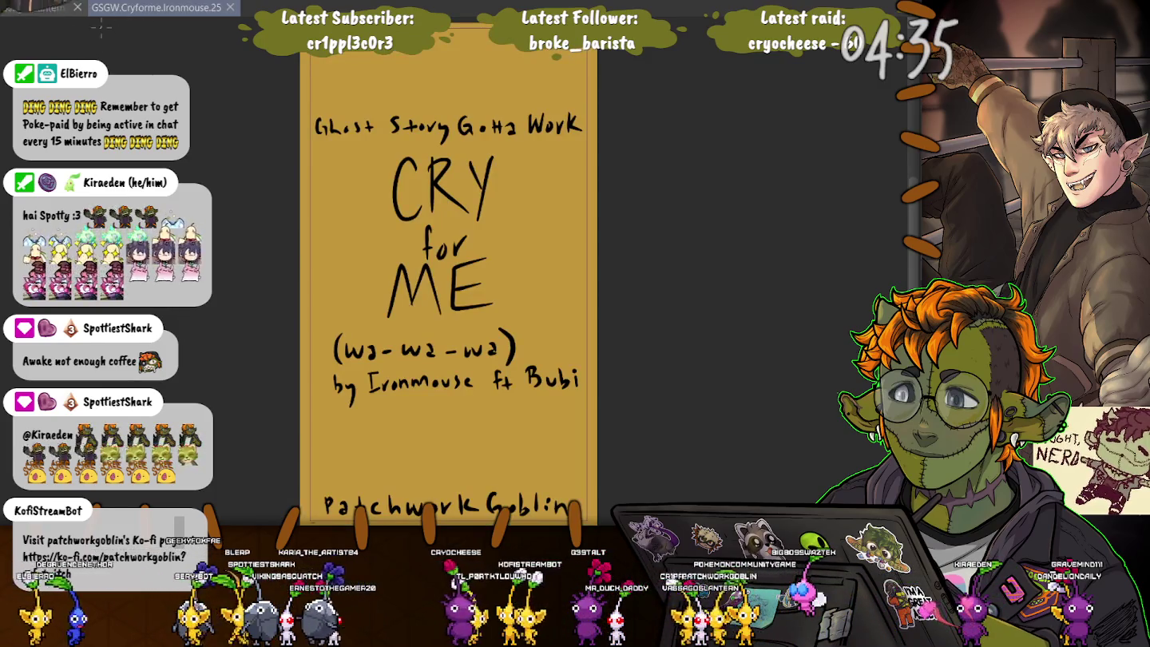
pyautogui.hotkey('ctrl', 'Tab')
pyautogui.hotkey('ctrl', 'Tab')
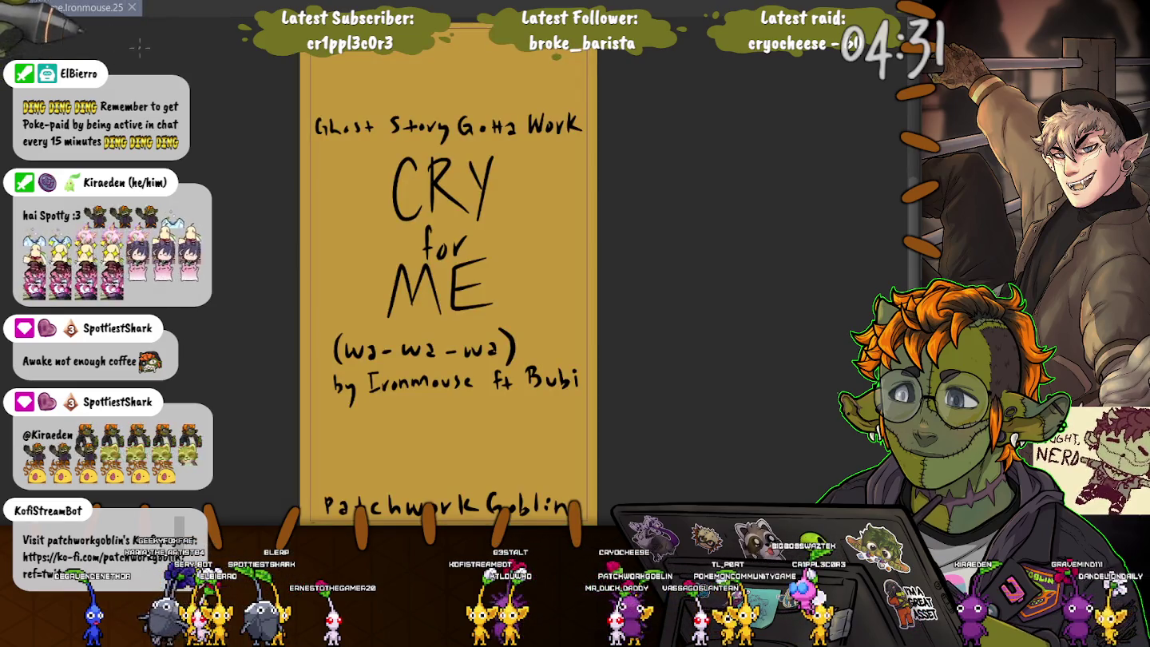
# Step: Shrink the Timeline panel and pan so the full Cry for Me title card sits centred
pyautogui.hotkey('ctrl', 'z')
pyautogui.hotkey('ctrl', 'y')
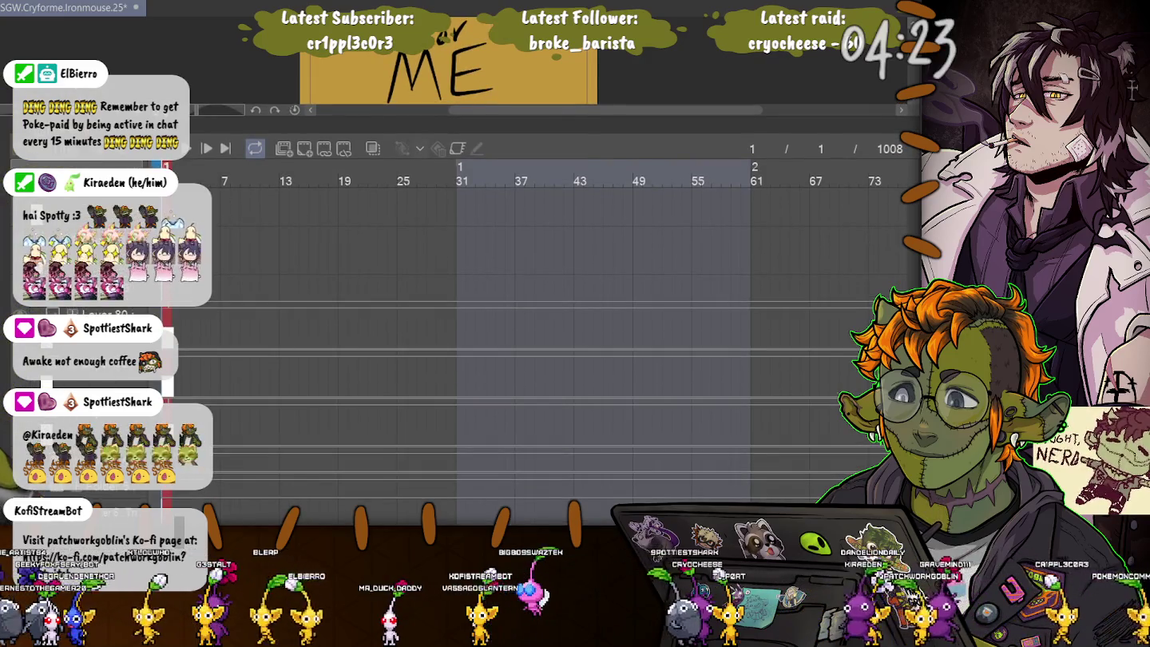
pyautogui.scroll(-1, 519, 351)
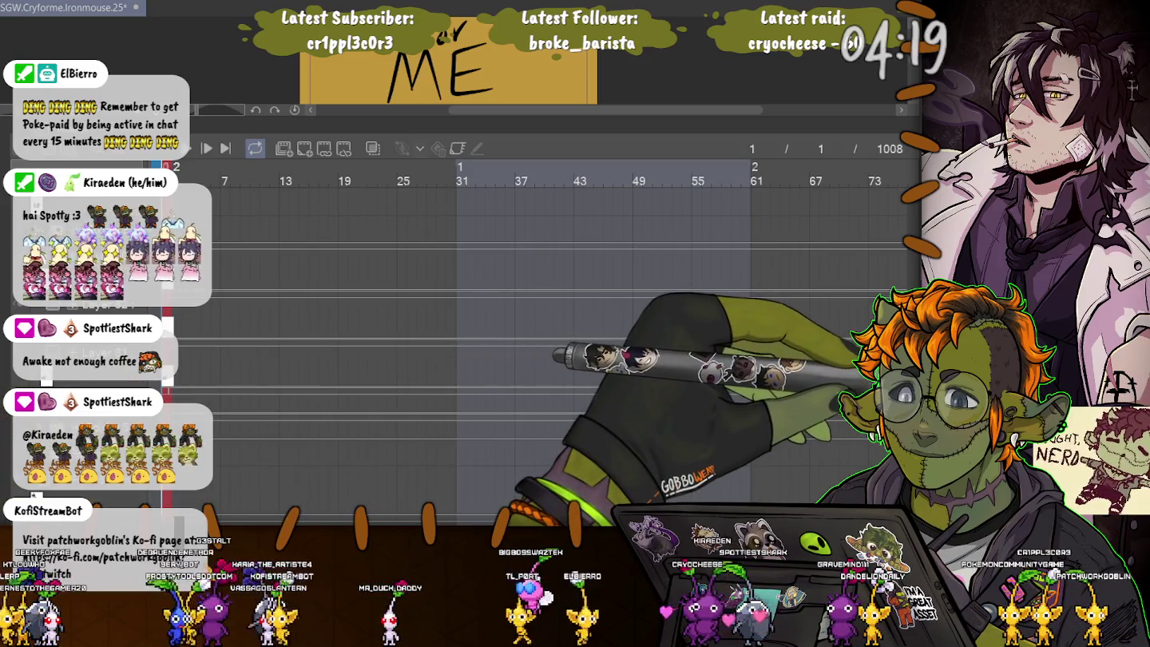
pyautogui.scroll(-1, 519, 352)
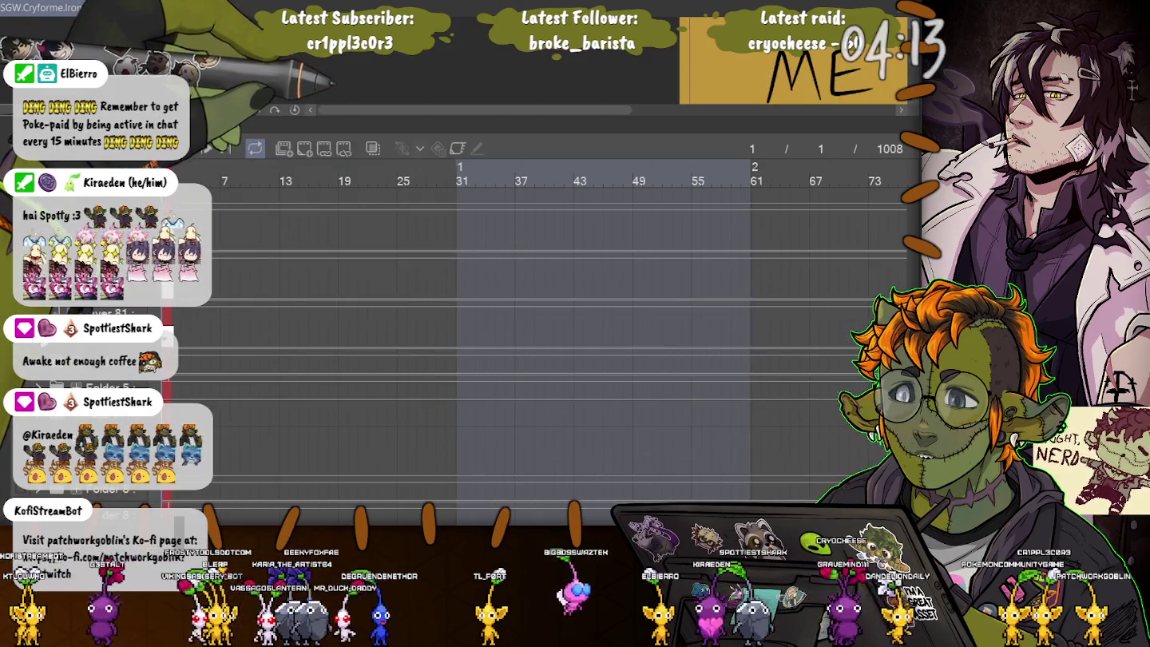
pyautogui.moveTo(458, 130); pyautogui.dragTo(457, 477)
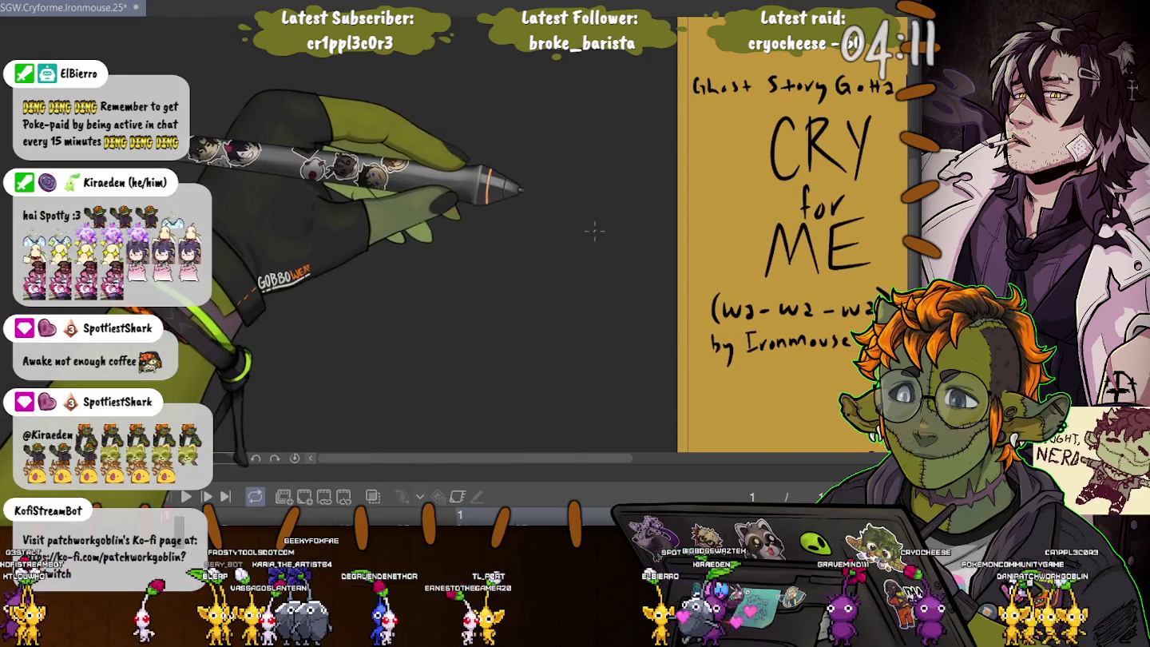
pyautogui.moveTo(587, 237); pyautogui.dragTo(348, 203)
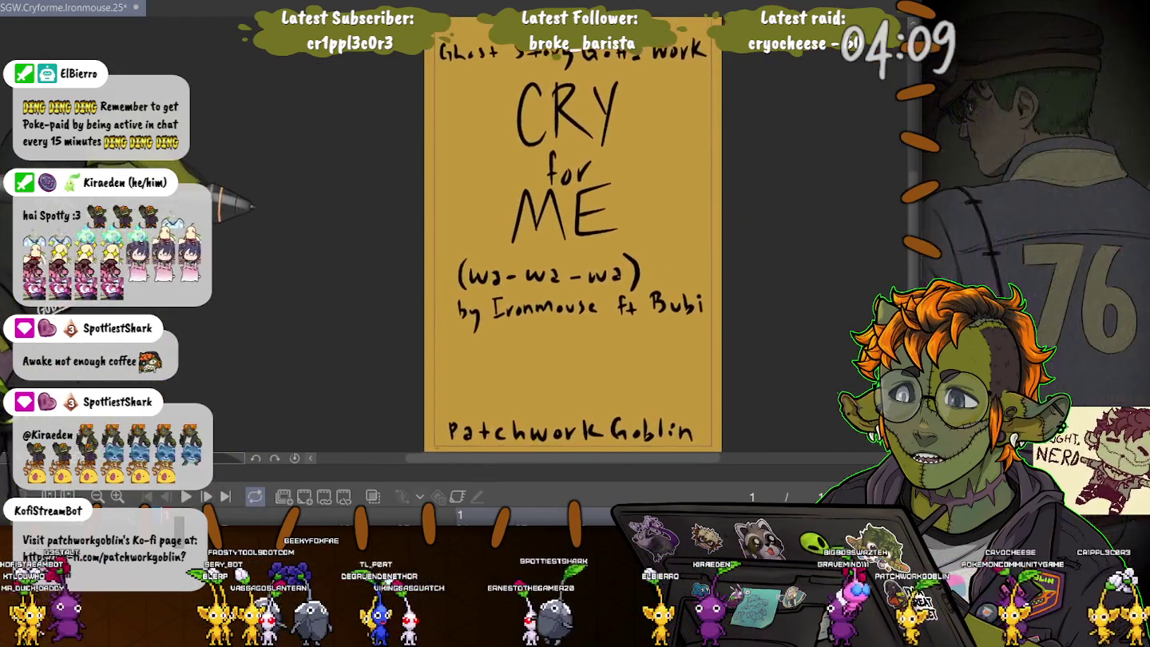
pyautogui.moveTo(584, 240); pyautogui.dragTo(540, 232)
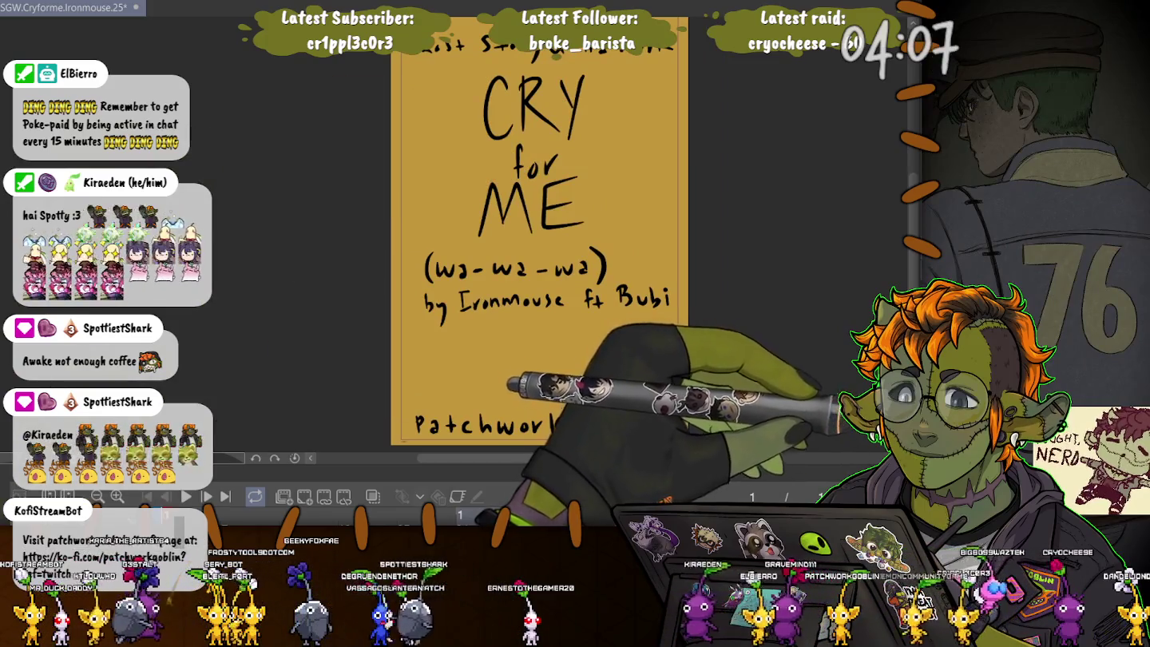
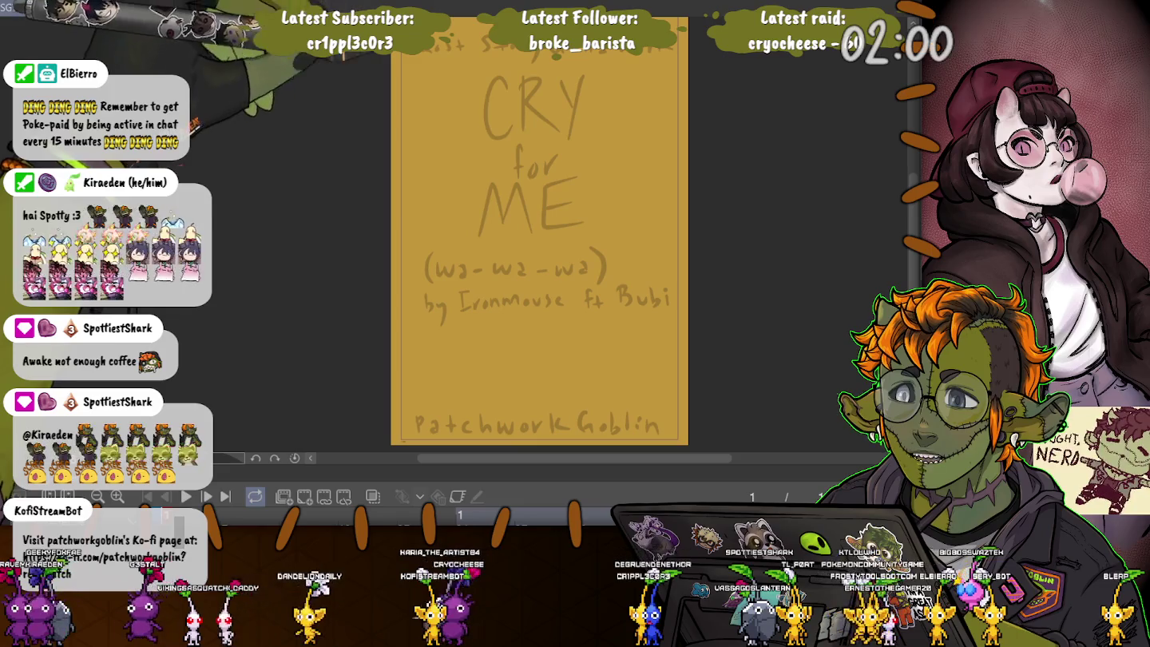
# Step: Create a text box at the top of the title card and type 'GSGW Fan Animatic'
pyautogui.hotkey('ctrl', 't')
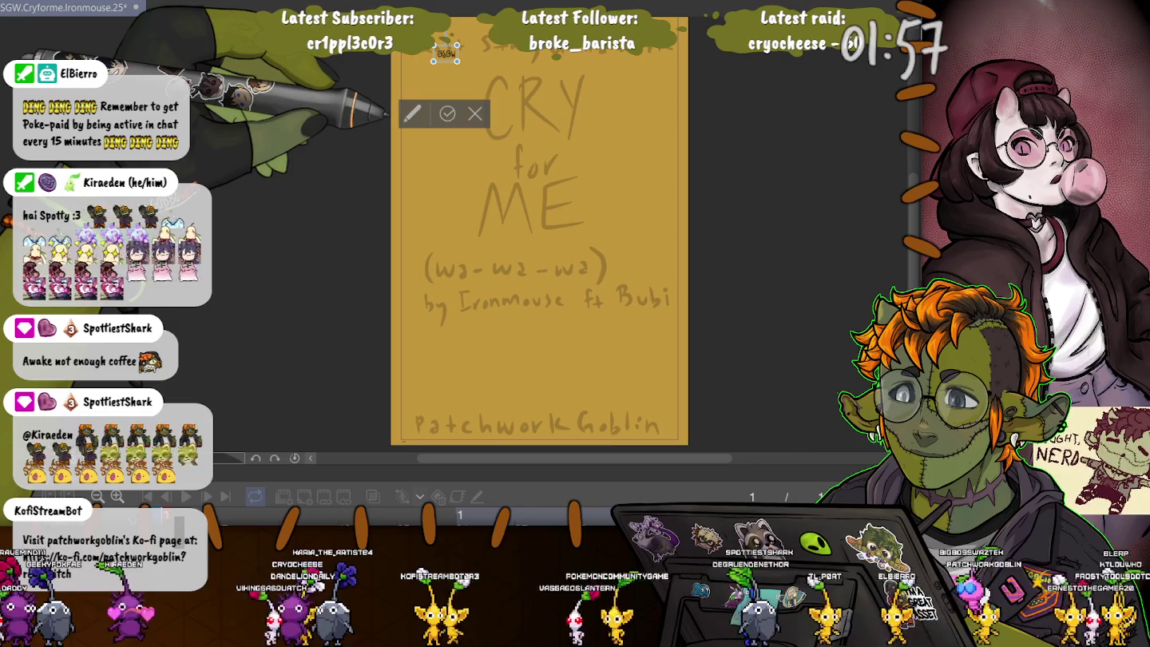
pyautogui.moveTo(445, 55); pyautogui.dragTo(449, 54)
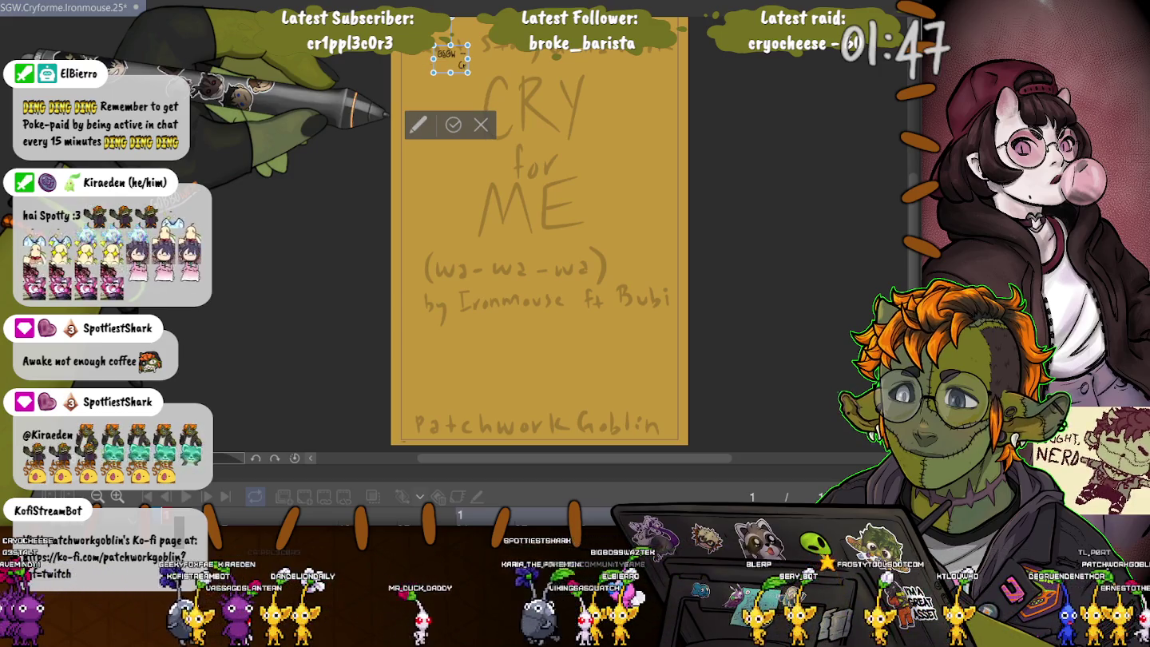
pyautogui.moveTo(471, 73); pyautogui.dragTo(470, 61)
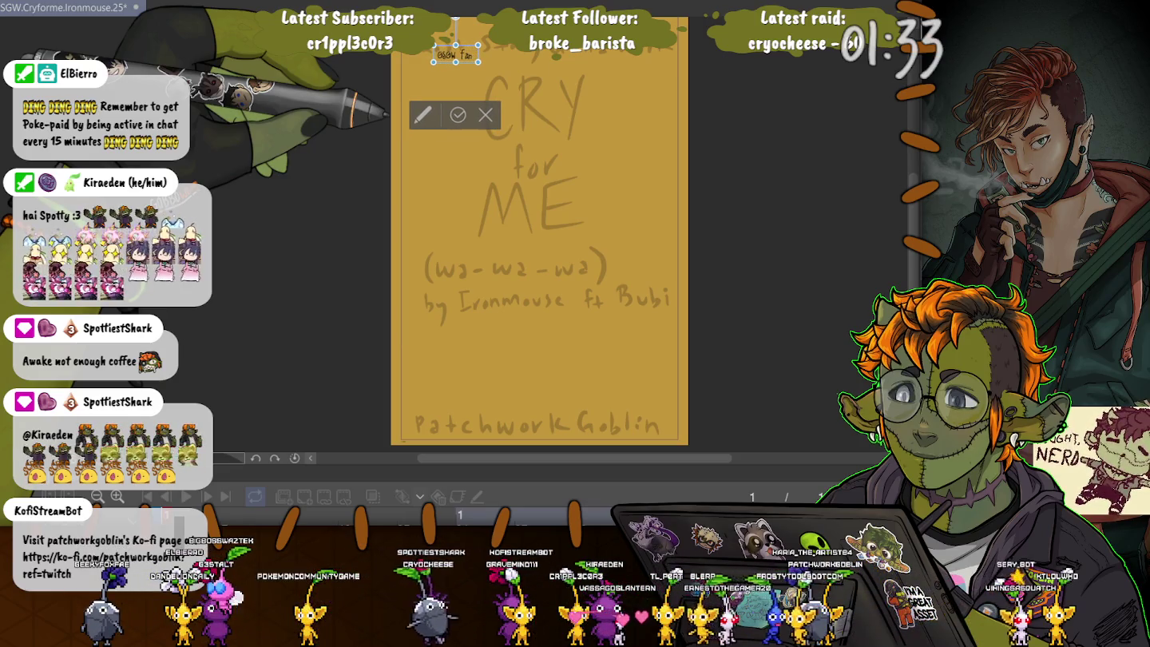
pyautogui.write('ar')
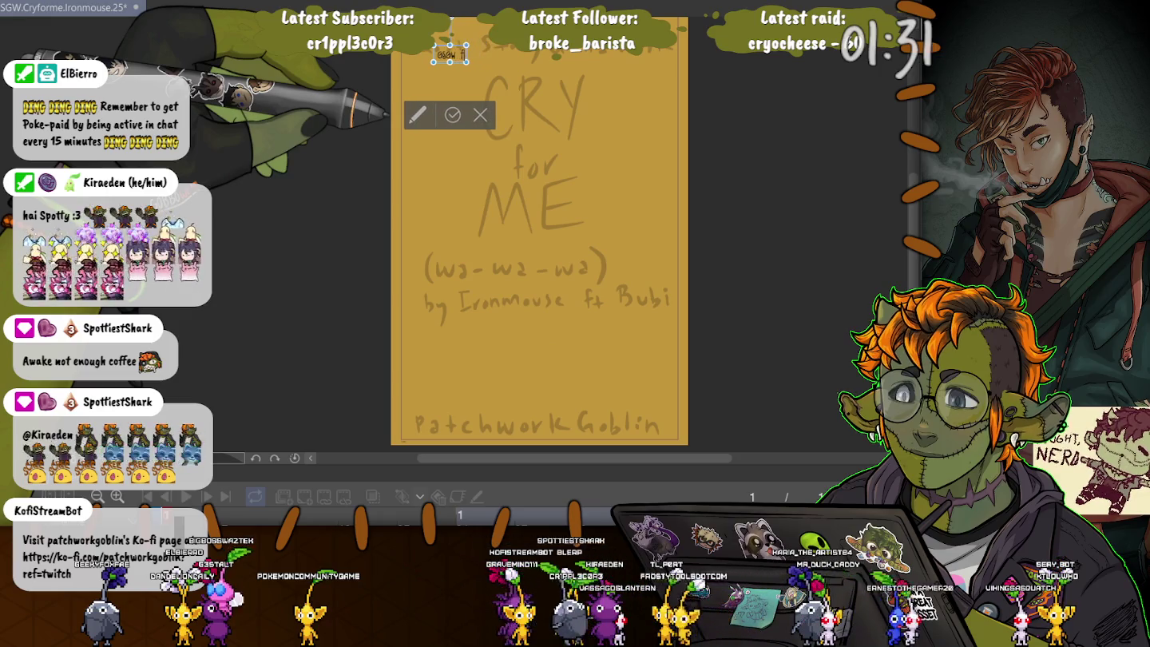
pyautogui.write('an Animati')
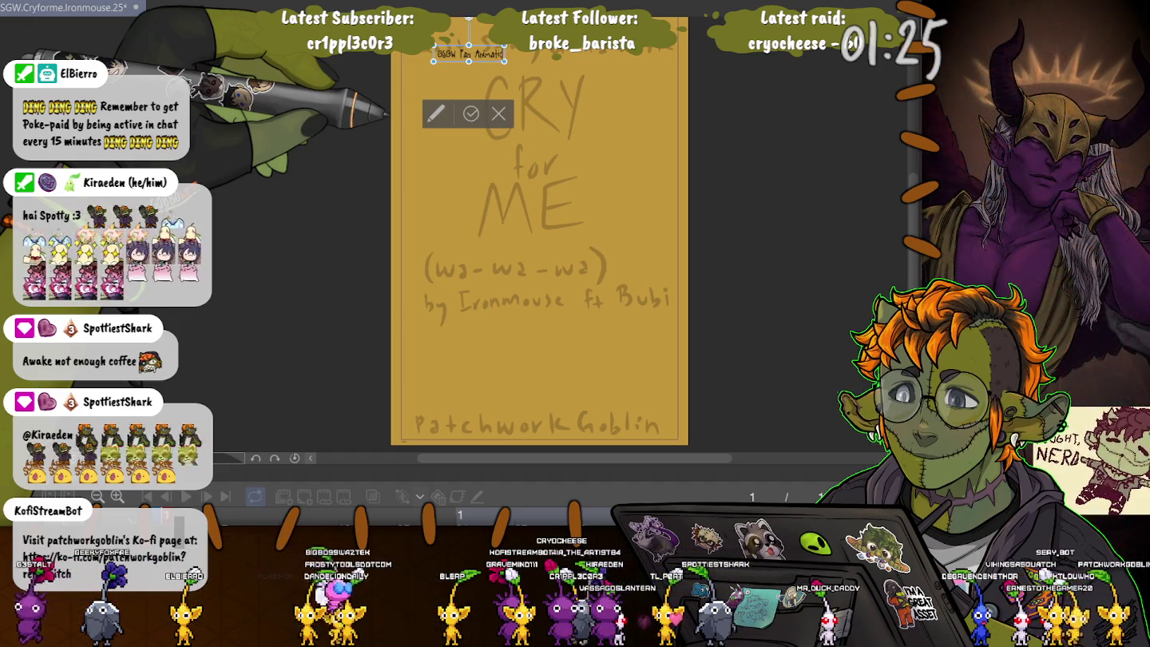
pyautogui.write('c')
# Step: Enlarge the 'GSGW Fan Animatic' heading, move it to the page top and commit it
pyautogui.moveTo(543, 67); pyautogui.dragTo(661, 63)
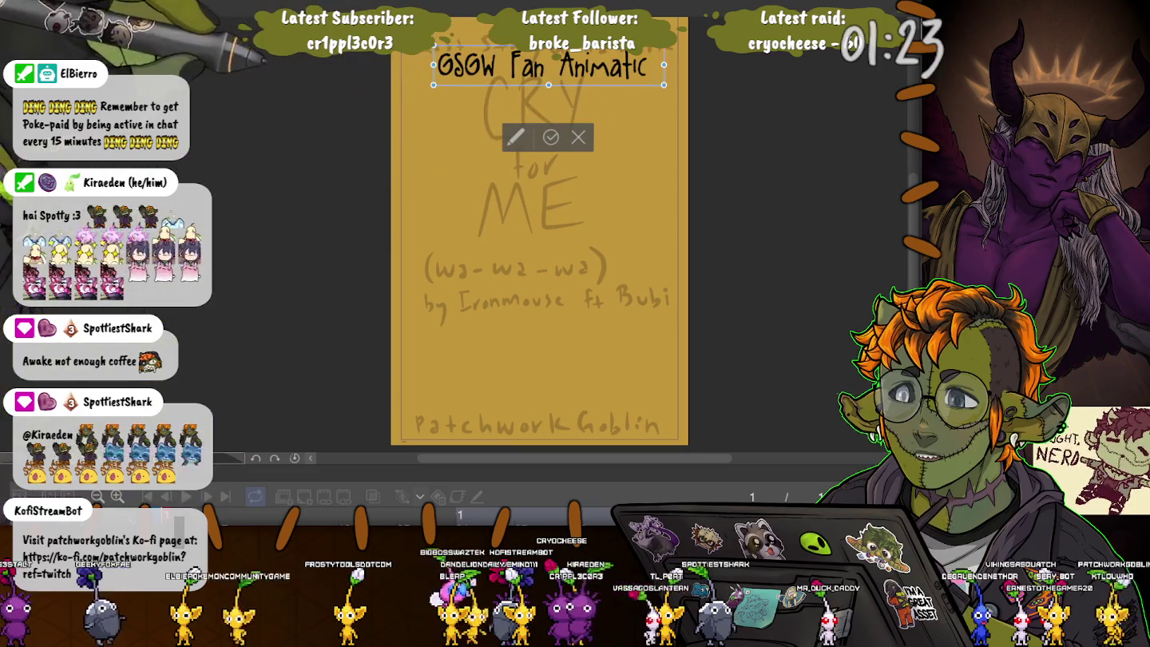
pyautogui.scroll(2, 535, 241)
pyautogui.moveTo(430, 118); pyautogui.dragTo(407, 117)
pyautogui.moveTo(535, 137); pyautogui.dragTo(540, 68)
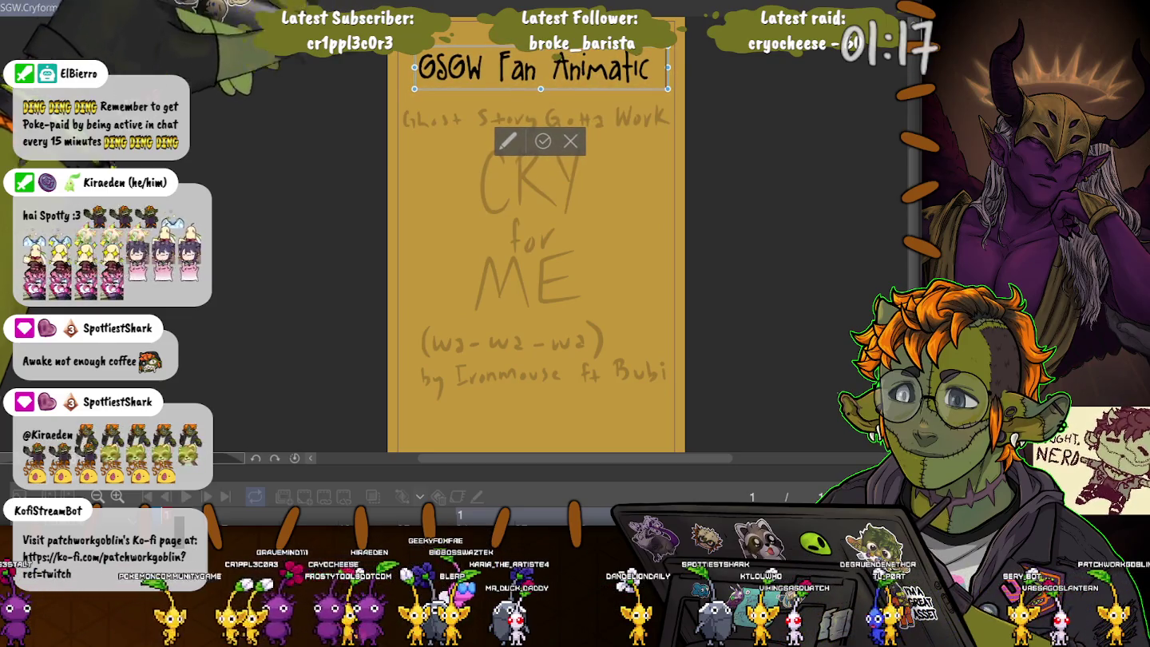
pyautogui.press('Escape')
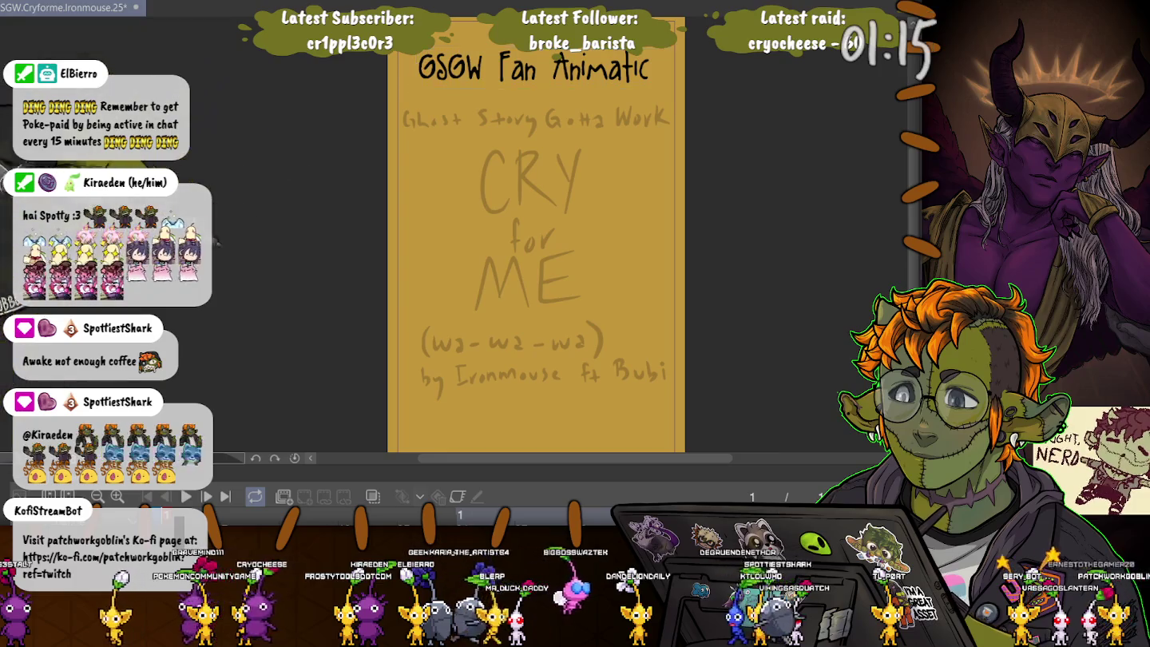
pyautogui.press('Right')
pyautogui.scroll(-1, 536, 218)
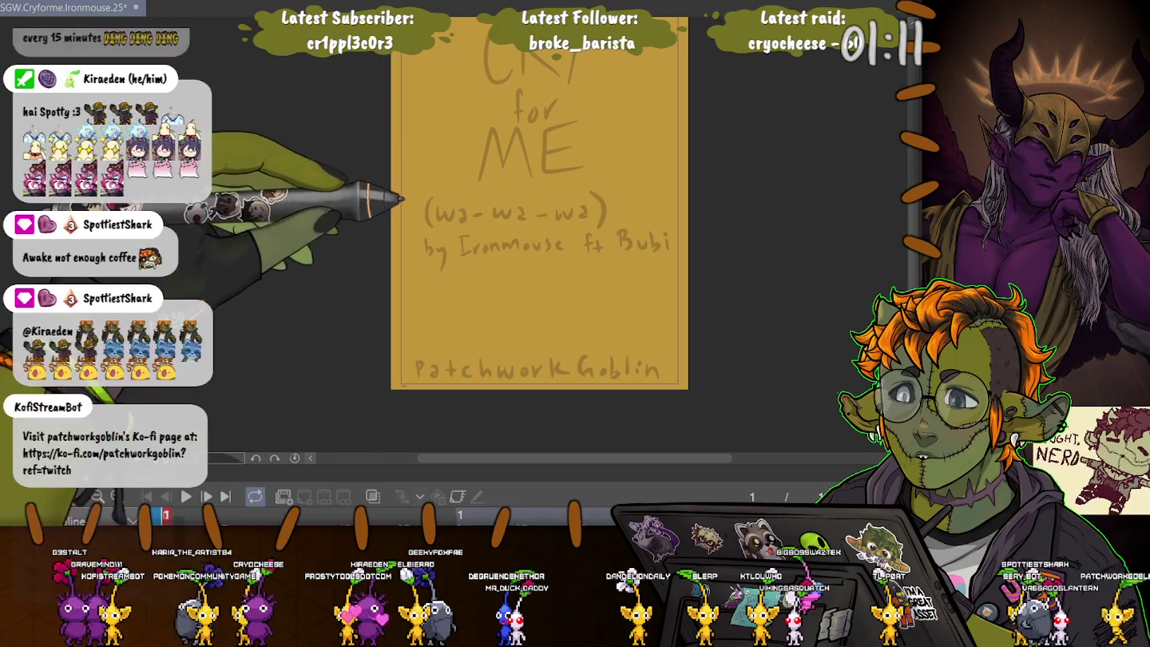
# Step: Type the '(wa-wa-wa)' caption on the sketched line and start a second line for the credit
pyautogui.click(435, 251)
pyautogui.click(465, 209)
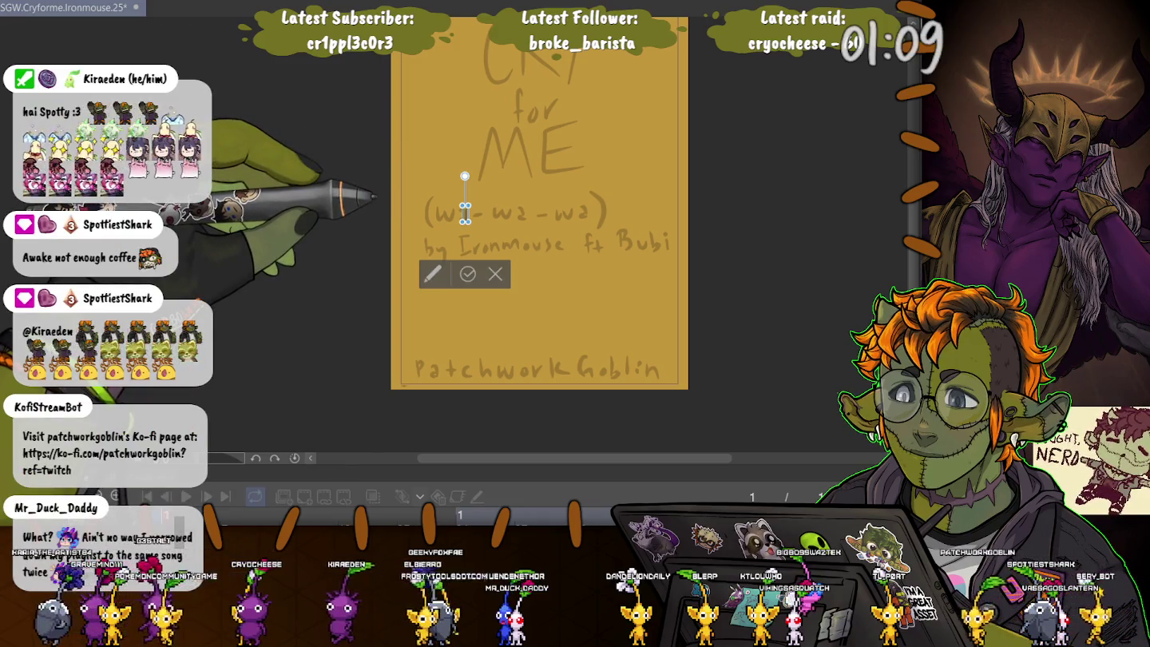
pyautogui.click(467, 209)
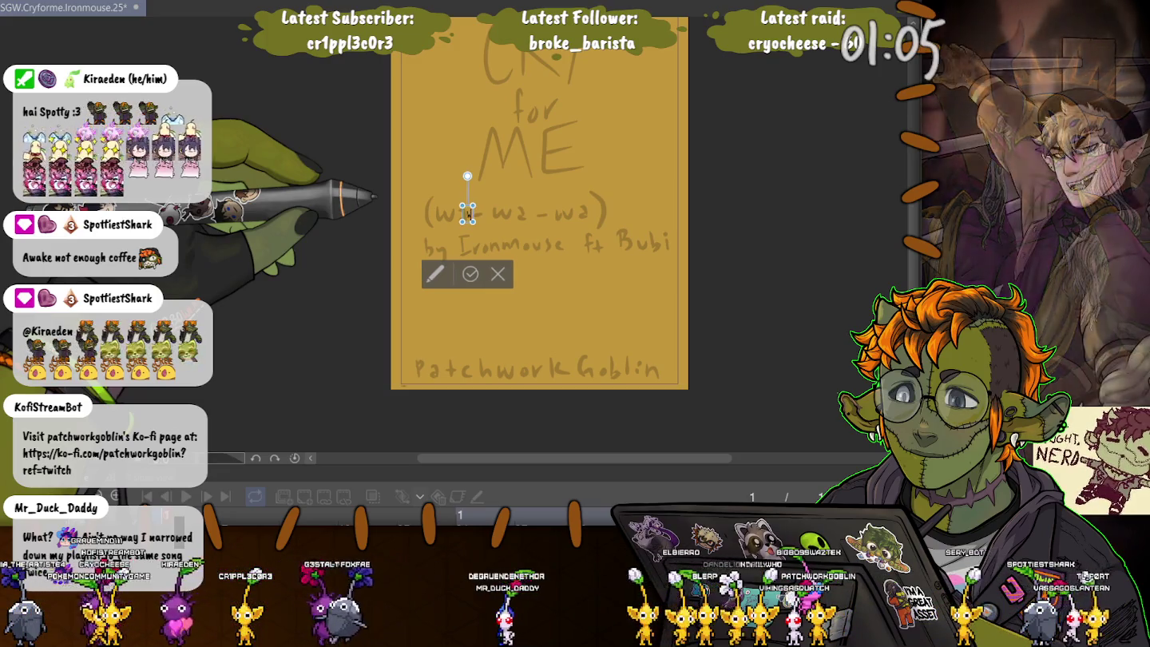
pyautogui.write('wa-')
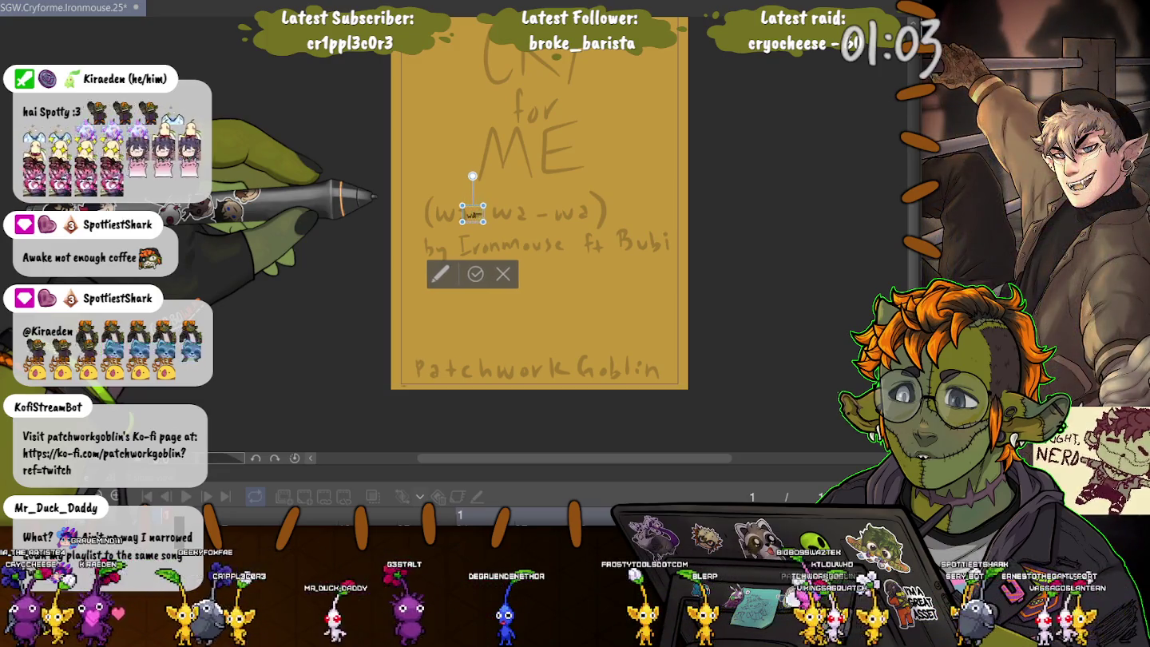
pyautogui.write('wa-wa')
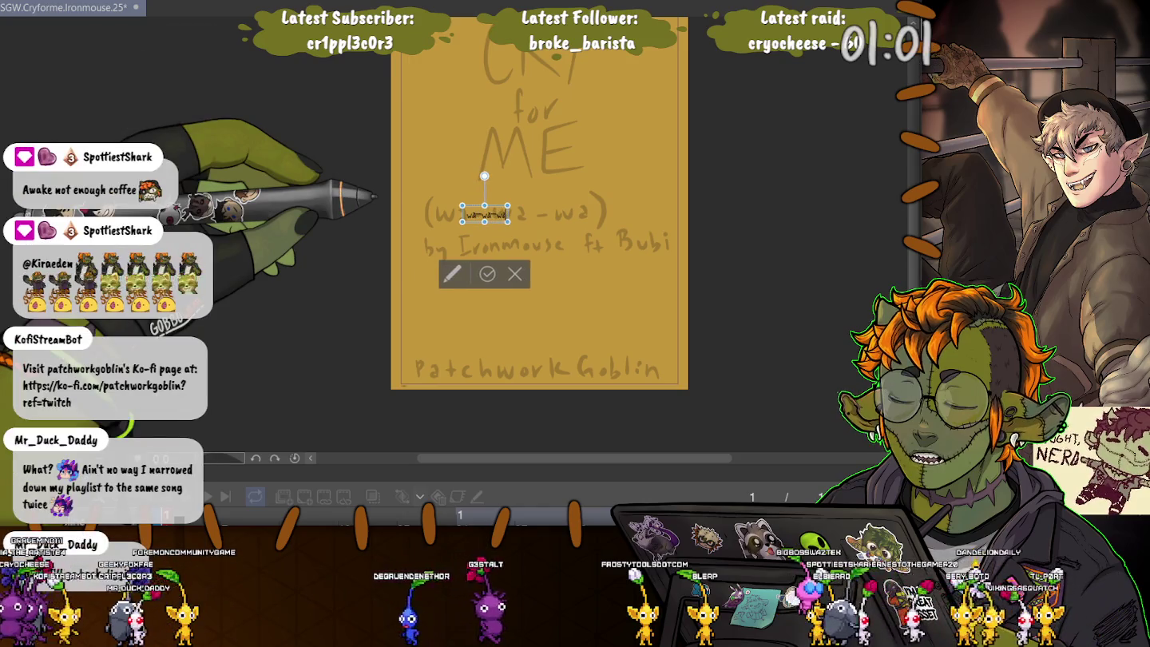
pyautogui.press('Return')
pyautogui.write('by Ironmouse ft. Bubi')
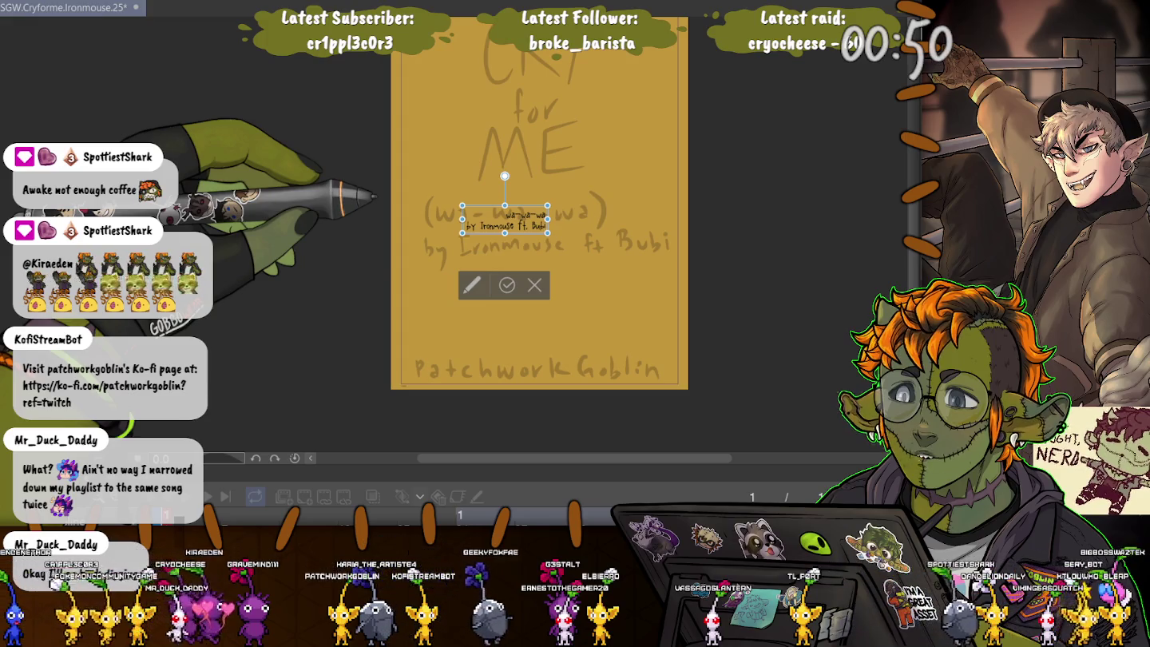
# Step: Scale up the '(wa-wa-wa) by Ironmouse ft. Bubi' caption and centre it over the sketch
pyautogui.hotkey('ctrl', 'a')
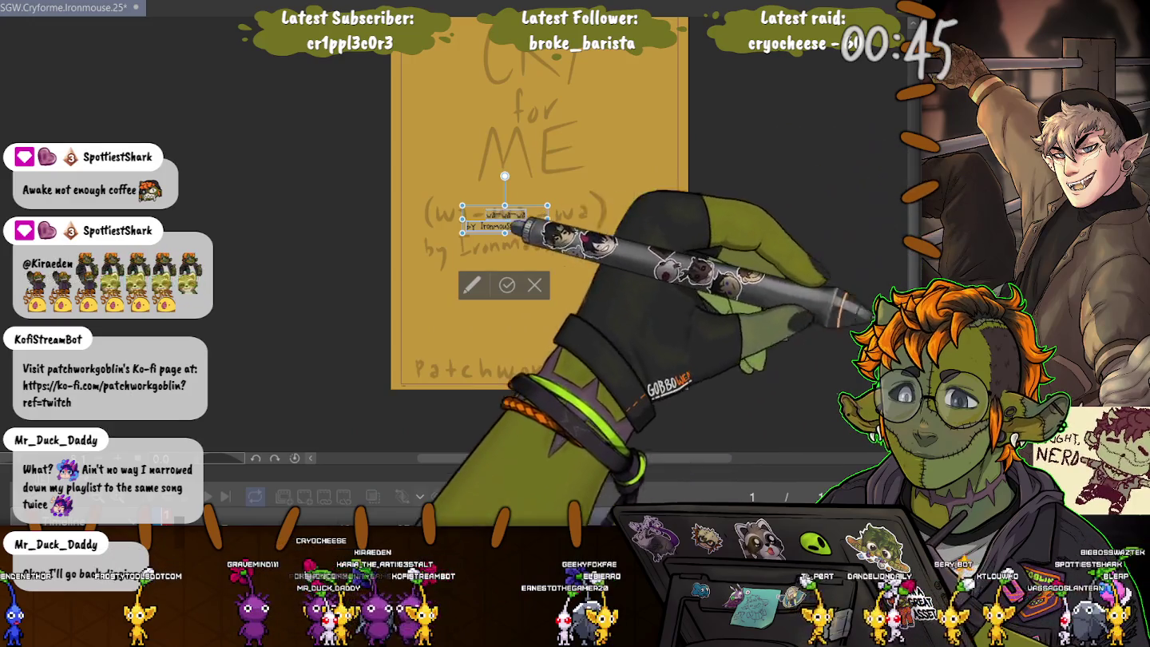
pyautogui.moveTo(547, 234); pyautogui.dragTo(662, 263)
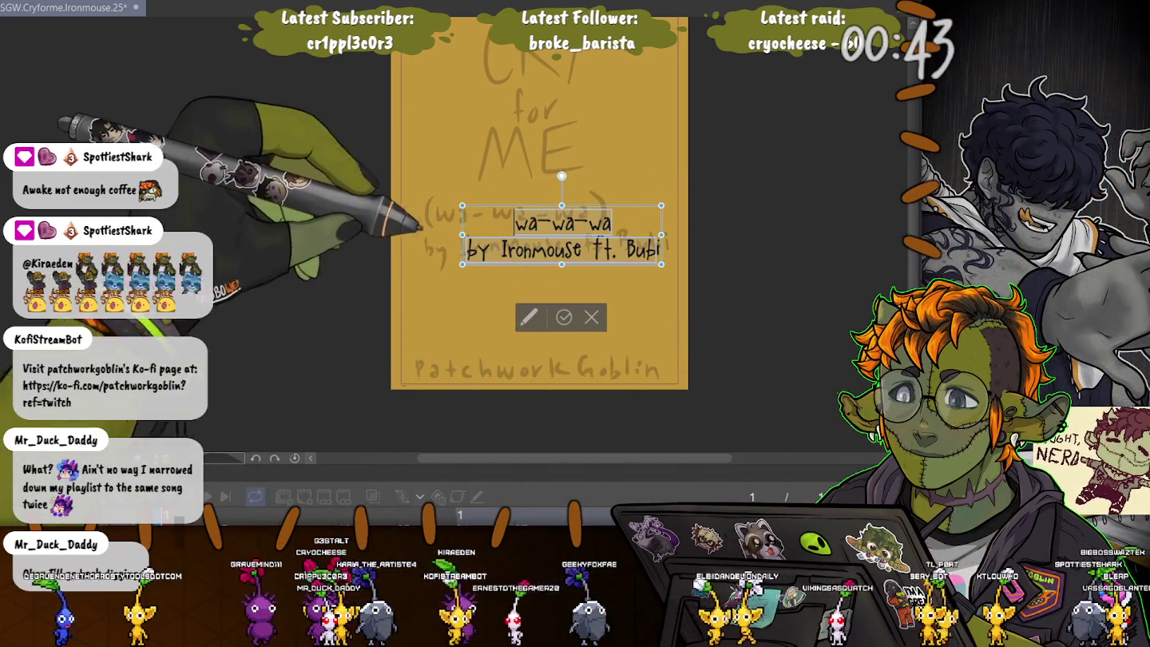
pyautogui.moveTo(462, 264); pyautogui.dragTo(417, 277)
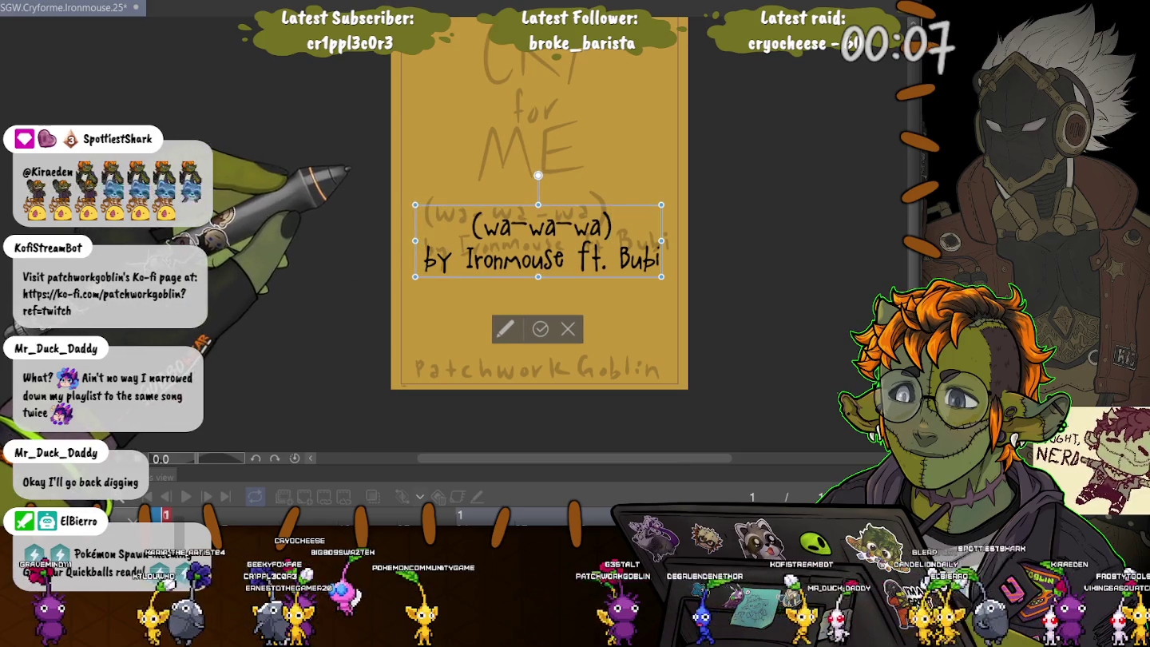
pyautogui.moveTo(661, 241); pyautogui.dragTo(666, 241)
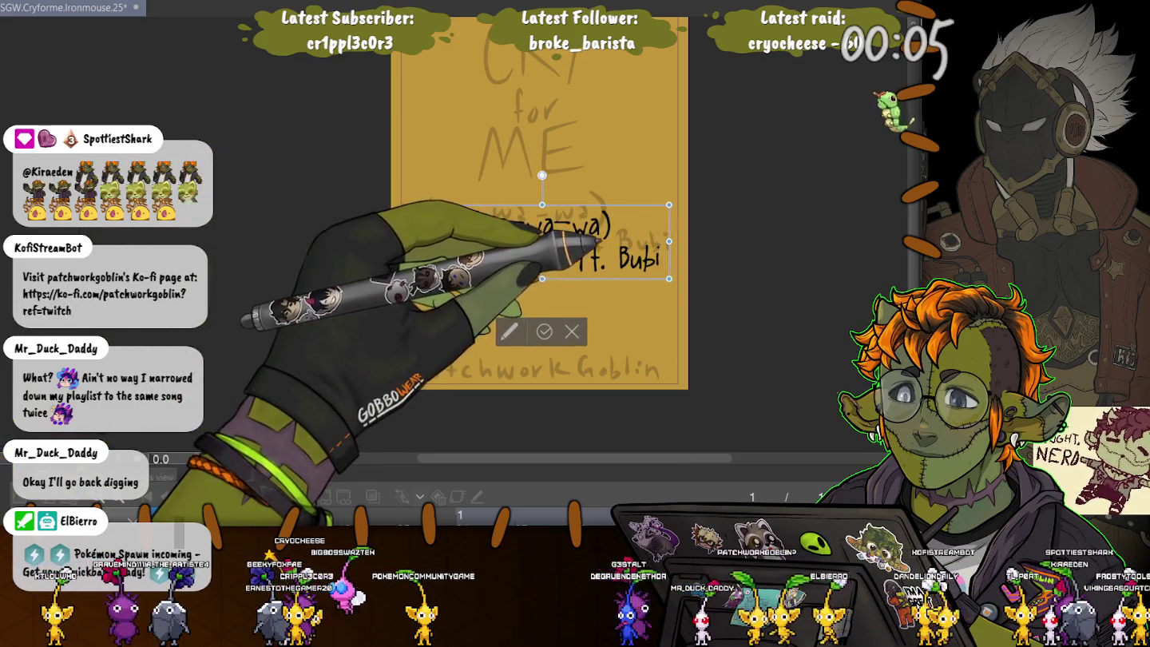
pyautogui.moveTo(541, 241); pyautogui.dragTo(541, 231)
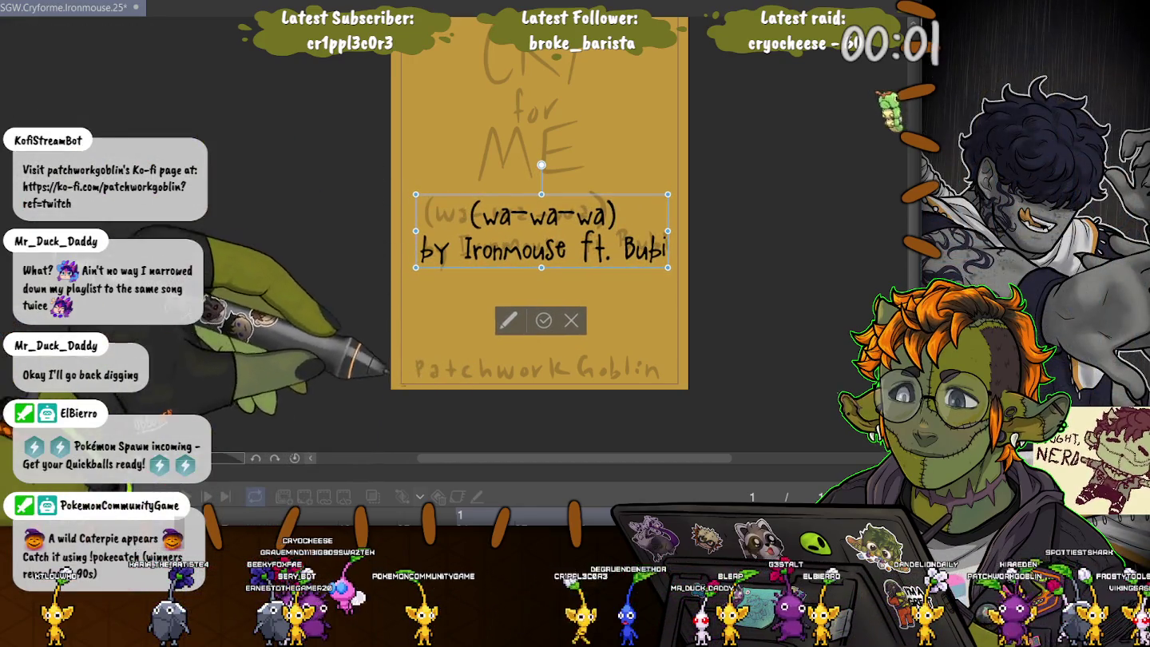
pyautogui.press('Return')
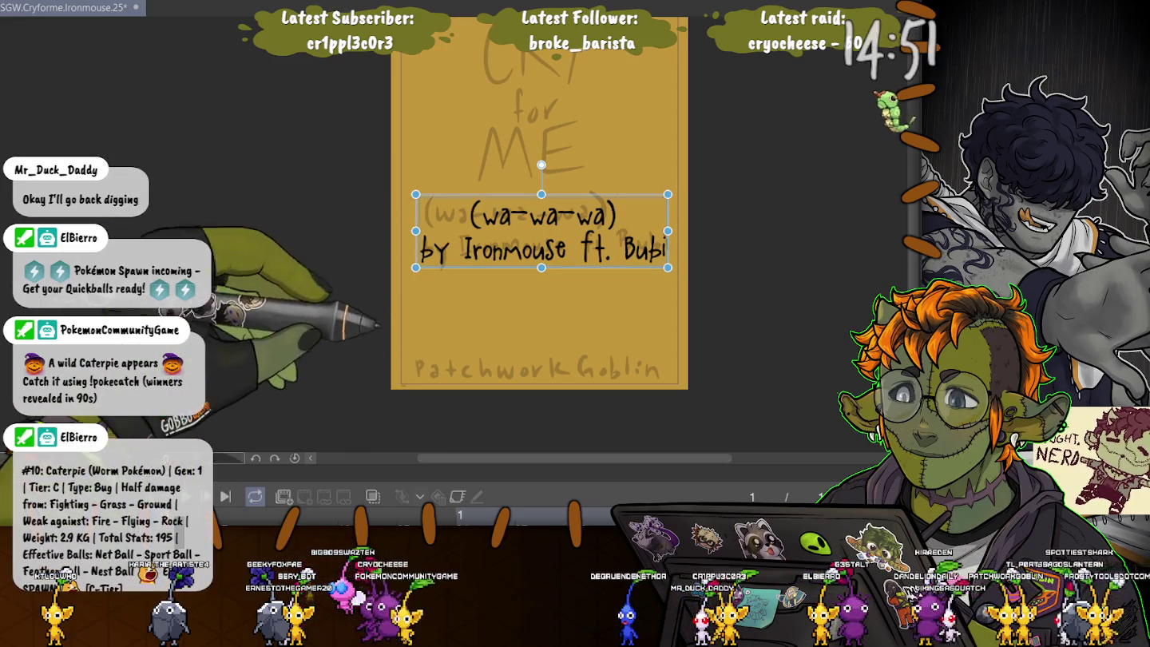
pyautogui.click(425, 375)
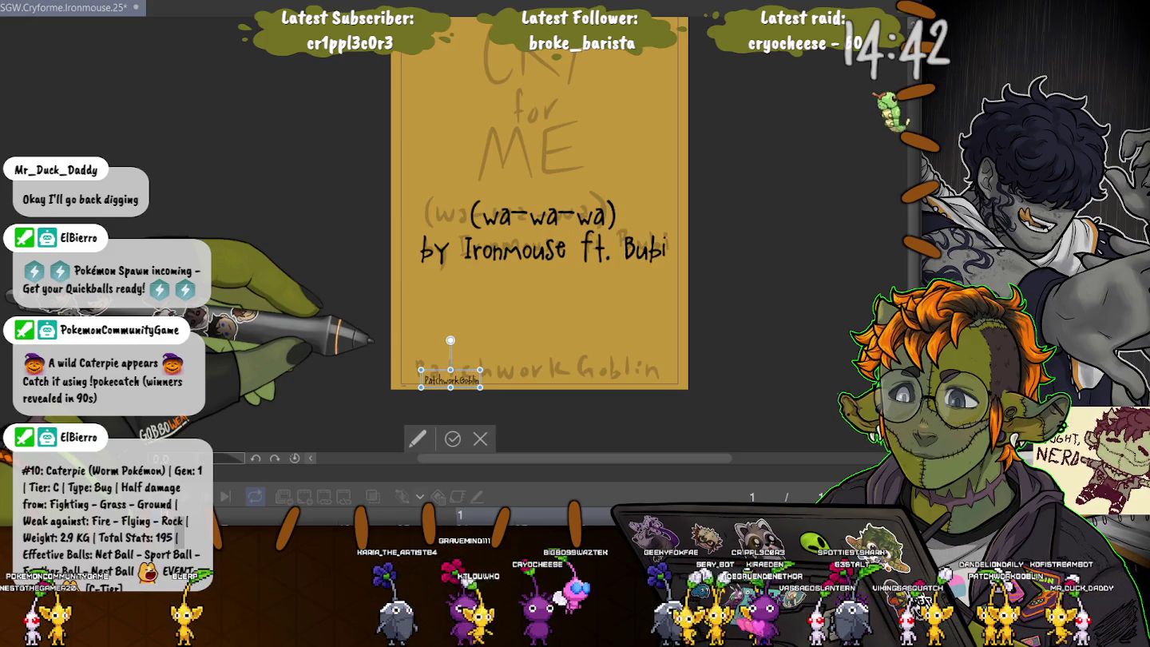
# Step: Resize the PatchworkGoblin credit, commit it, nudge it right along the bottom and deselect
pyautogui.moveTo(479, 371); pyautogui.dragTo(651, 331)
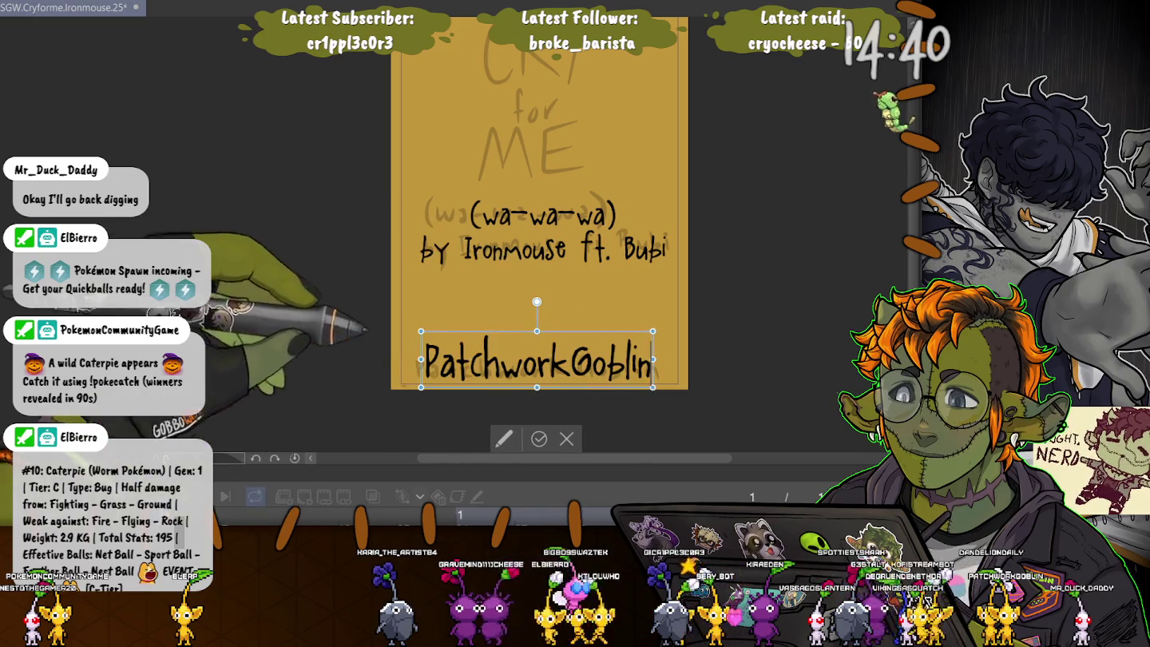
pyautogui.moveTo(421, 330); pyautogui.dragTo(491, 346)
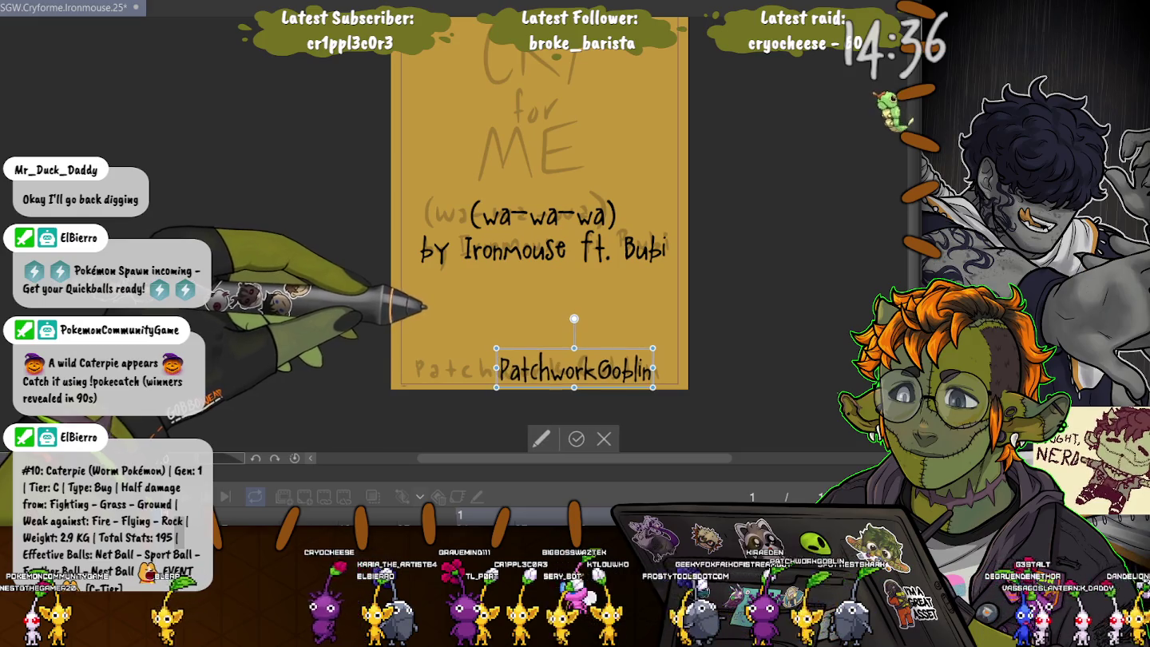
pyautogui.moveTo(574, 369); pyautogui.dragTo(531, 368)
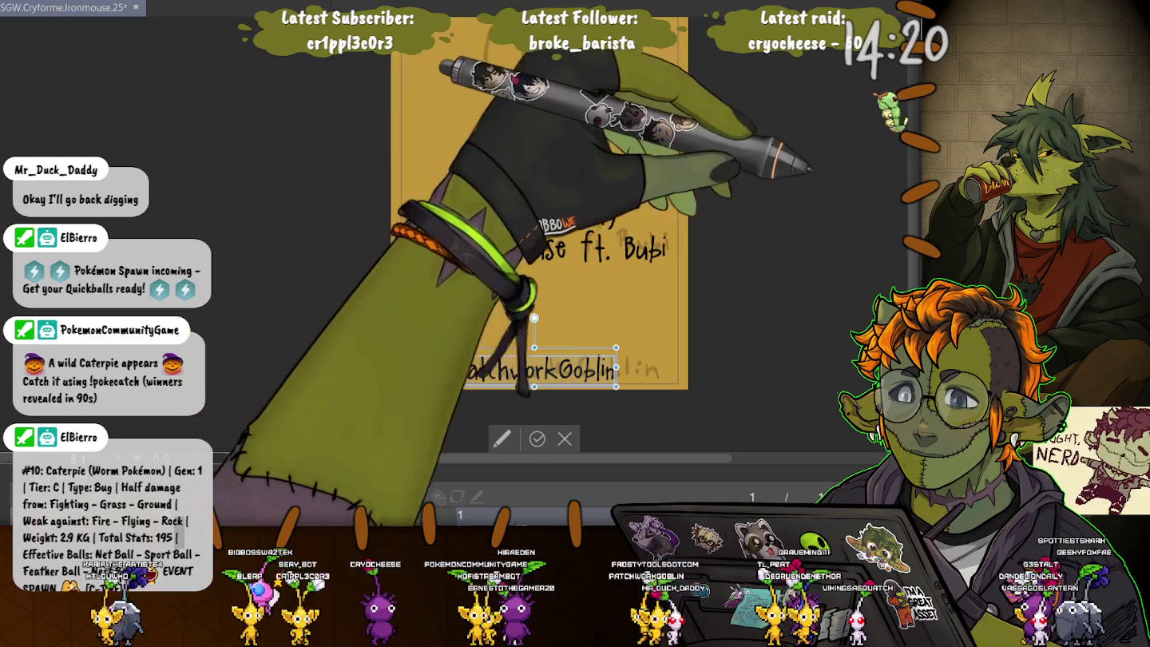
pyautogui.hotkey('ctrl', 'z')
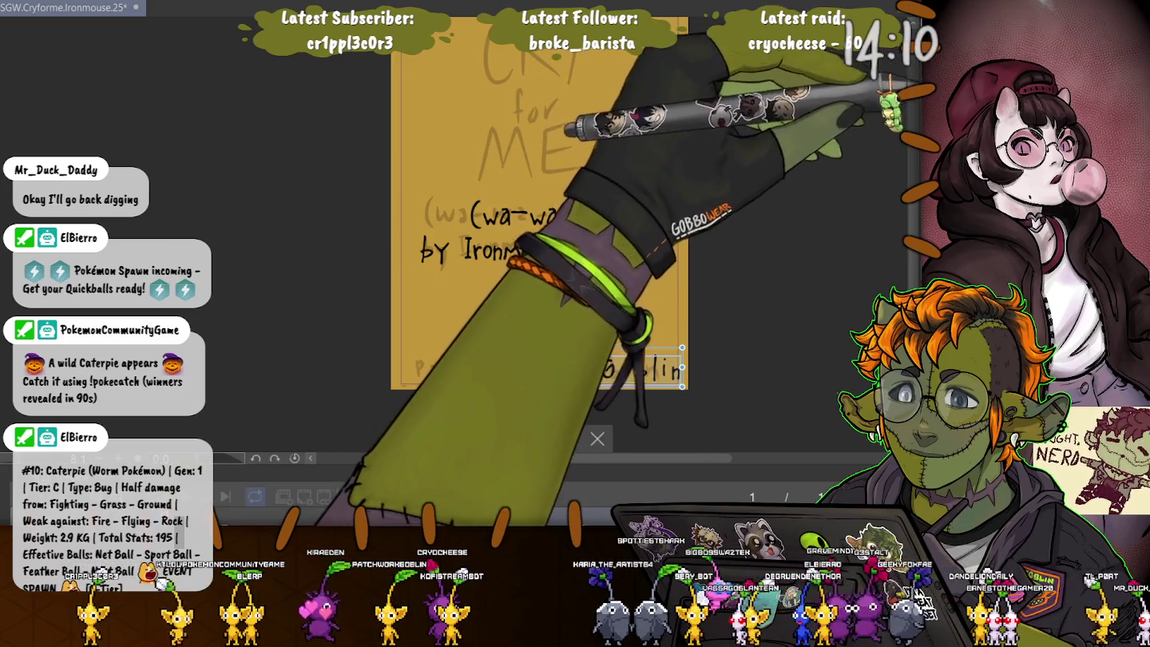
pyautogui.moveTo(682, 386); pyautogui.dragTo(644, 382)
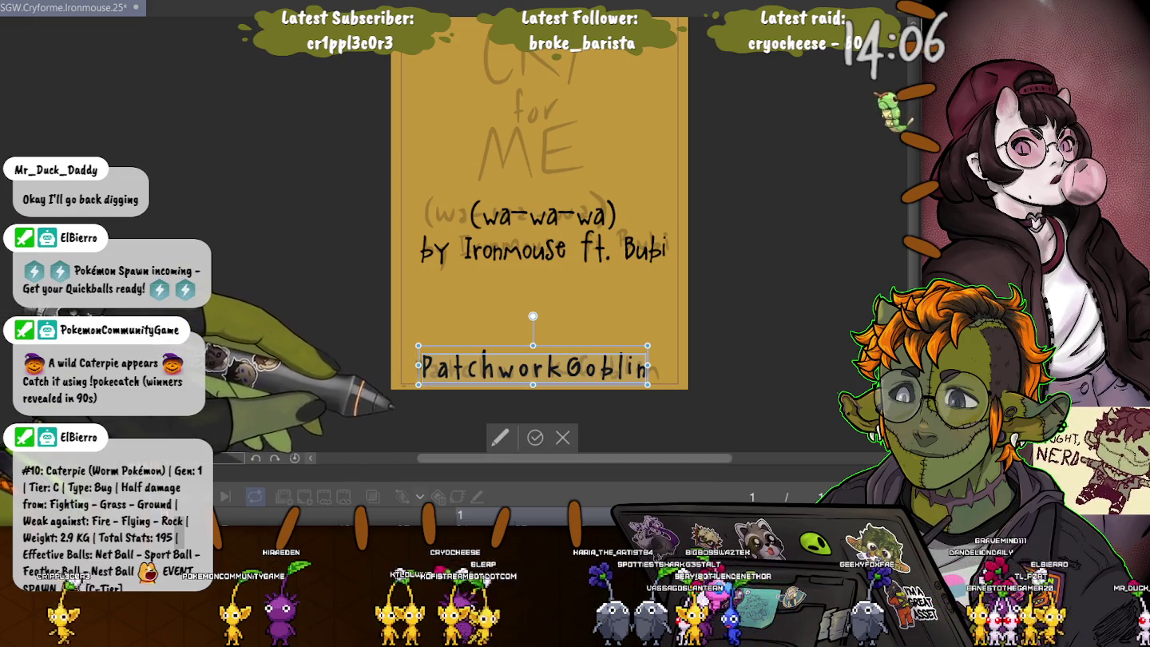
pyautogui.press('Escape')
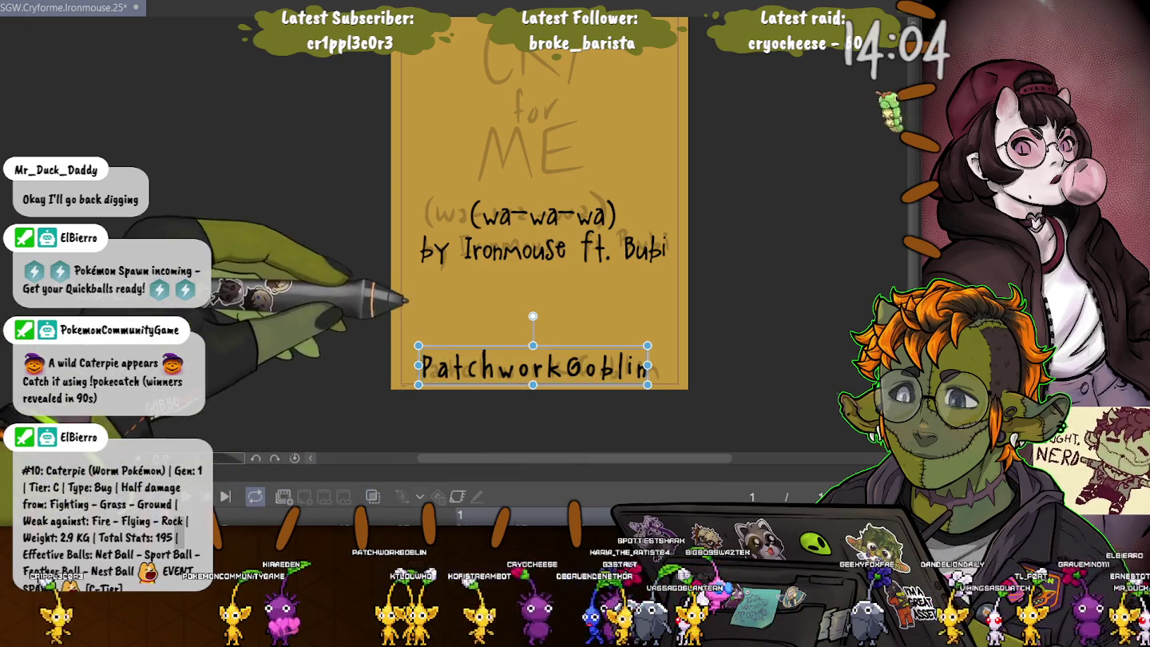
pyautogui.press('Right')
pyautogui.press('Right')
pyautogui.press('Right')
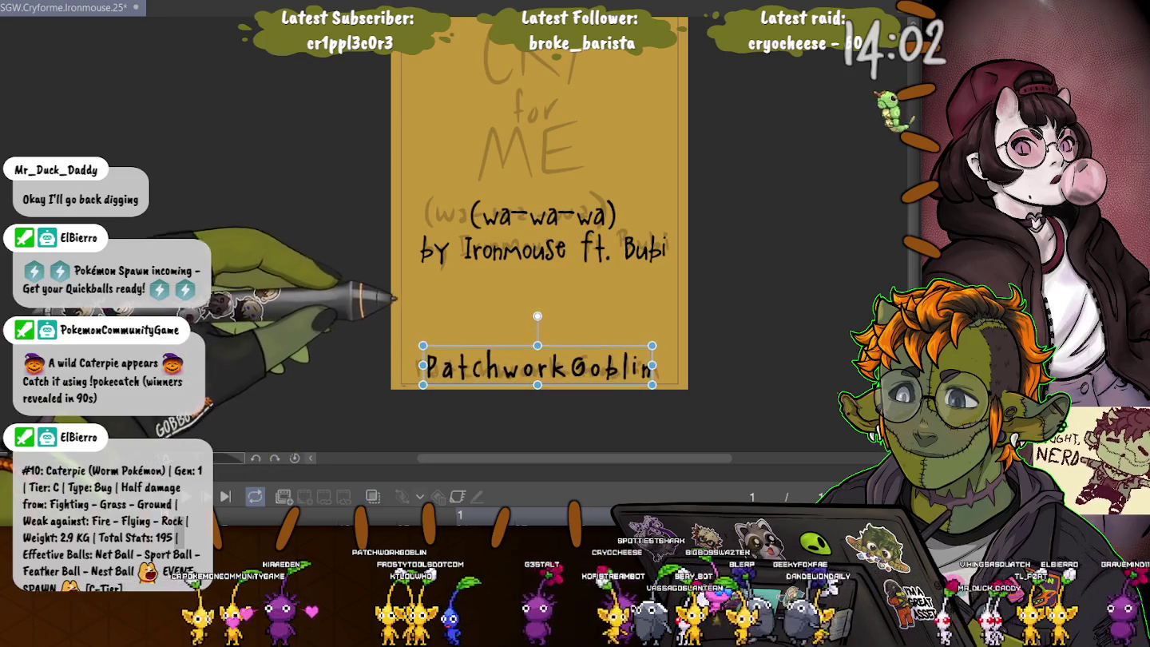
pyautogui.press('Escape')
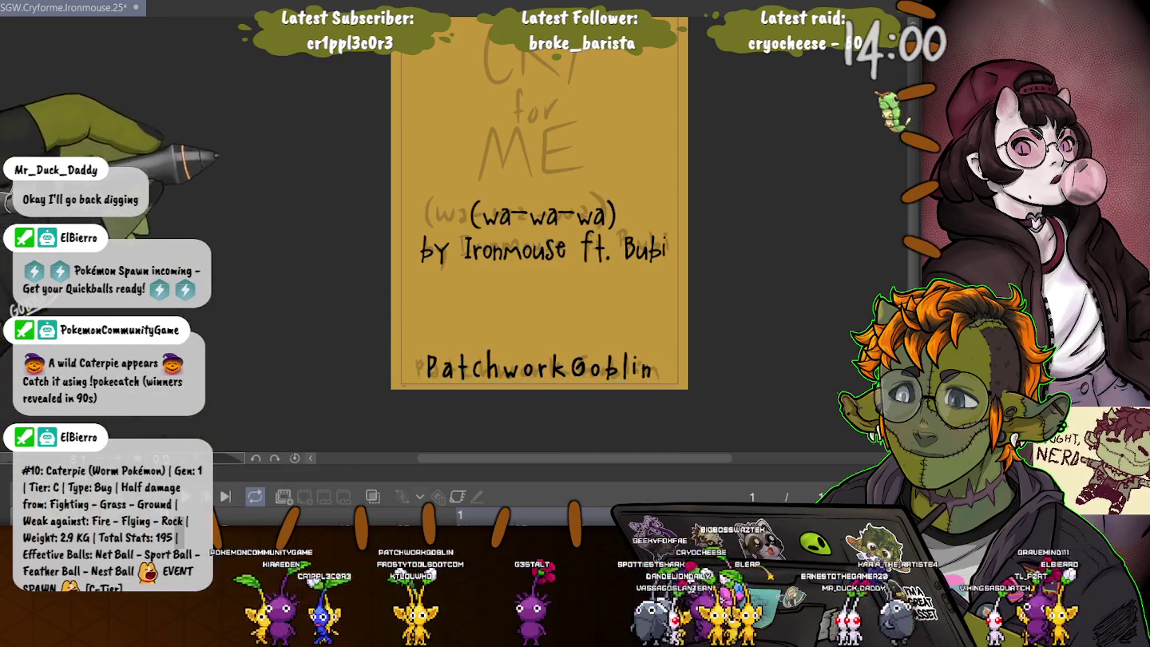
pyautogui.moveTo(540, 240); pyautogui.dragTo(590, 342)
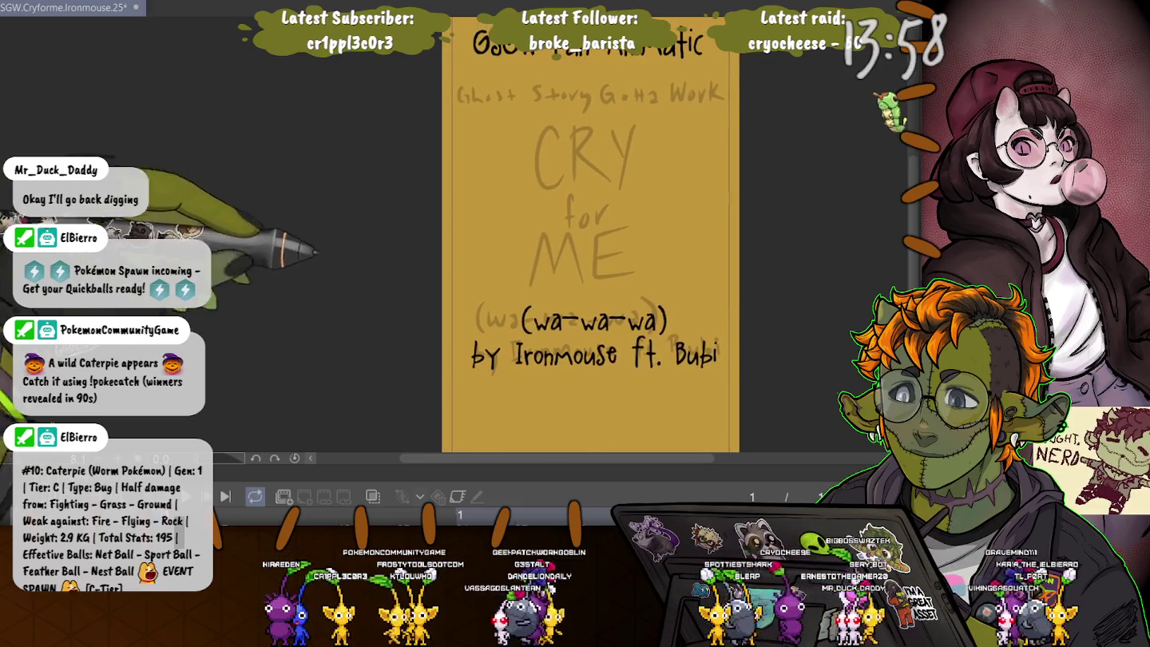
# Step: Type 'CRY for ME' over the sketched title, enlarge its text box and choose a bold brush font
pyautogui.click(541, 152)
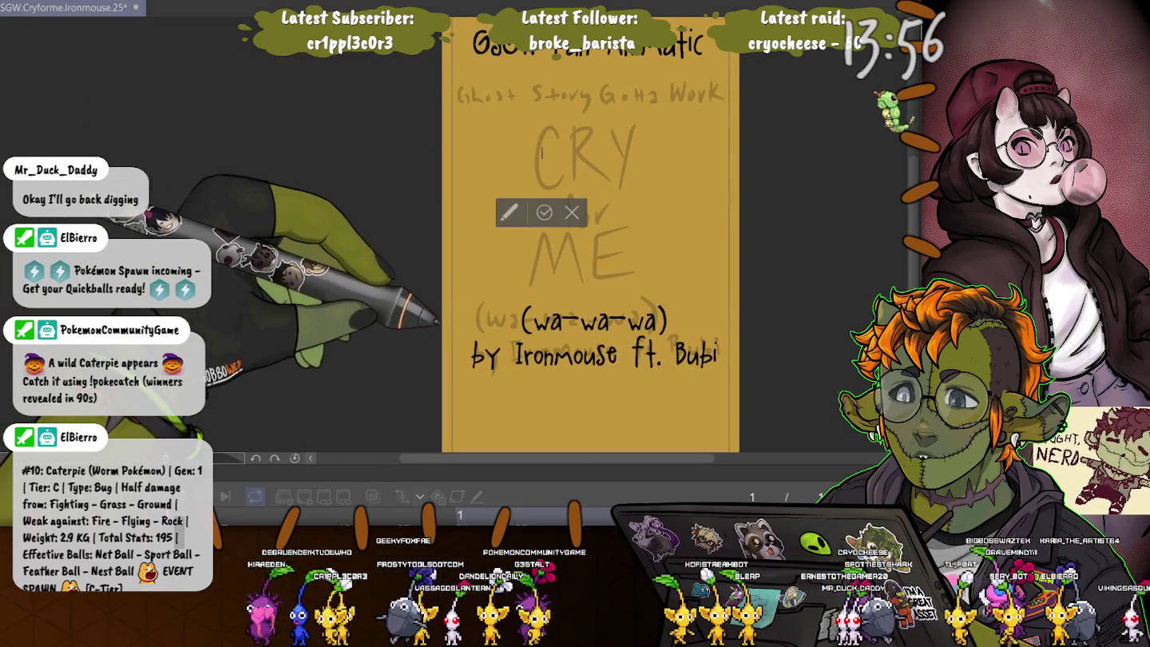
pyautogui.write('CRY')
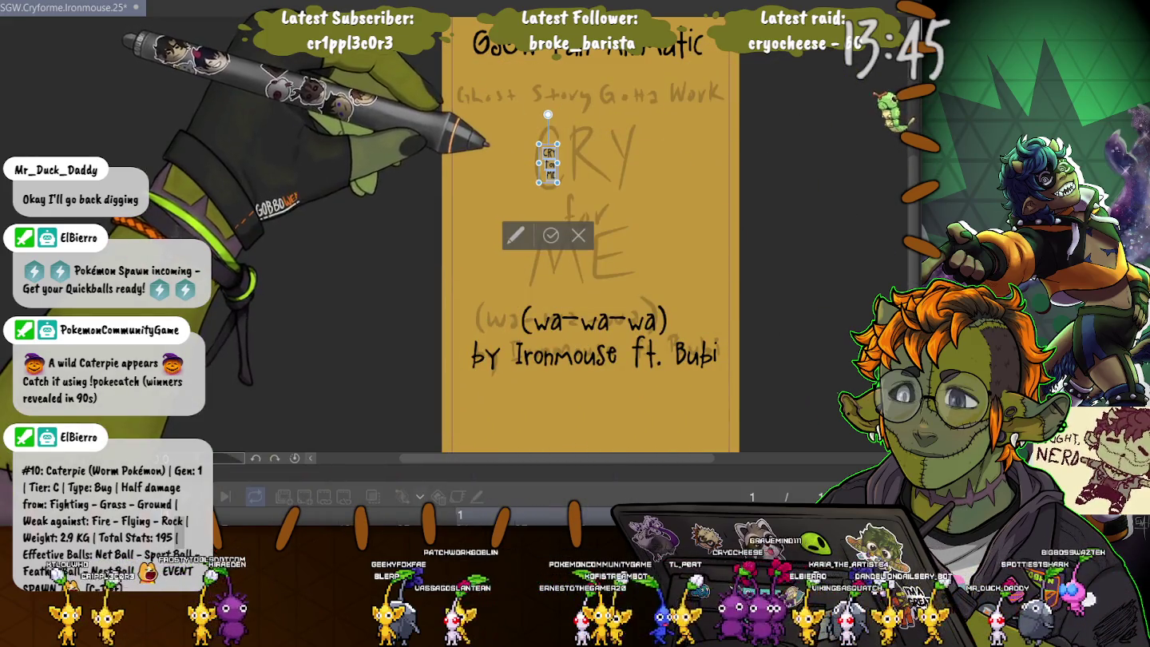
pyautogui.moveTo(556, 182)
pyautogui.mouseDown()
pyautogui.moveTo(595, 281)
pyautogui.moveTo(610, 290)
pyautogui.mouseUp()
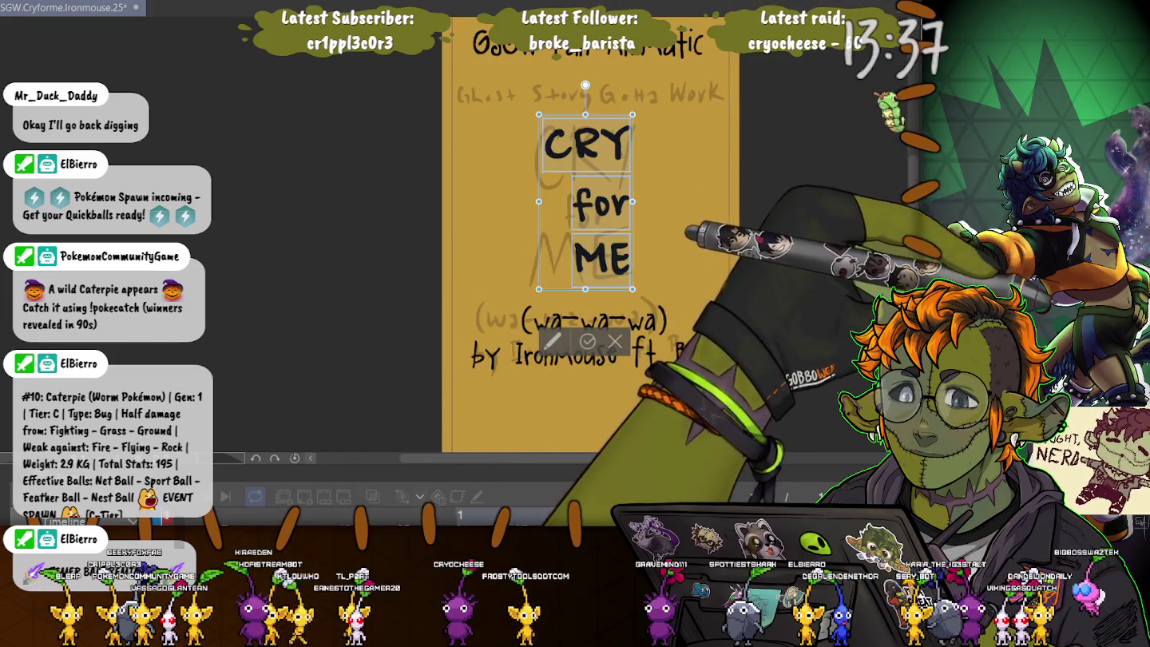
pyautogui.moveTo(610, 201); pyautogui.dragTo(633, 201)
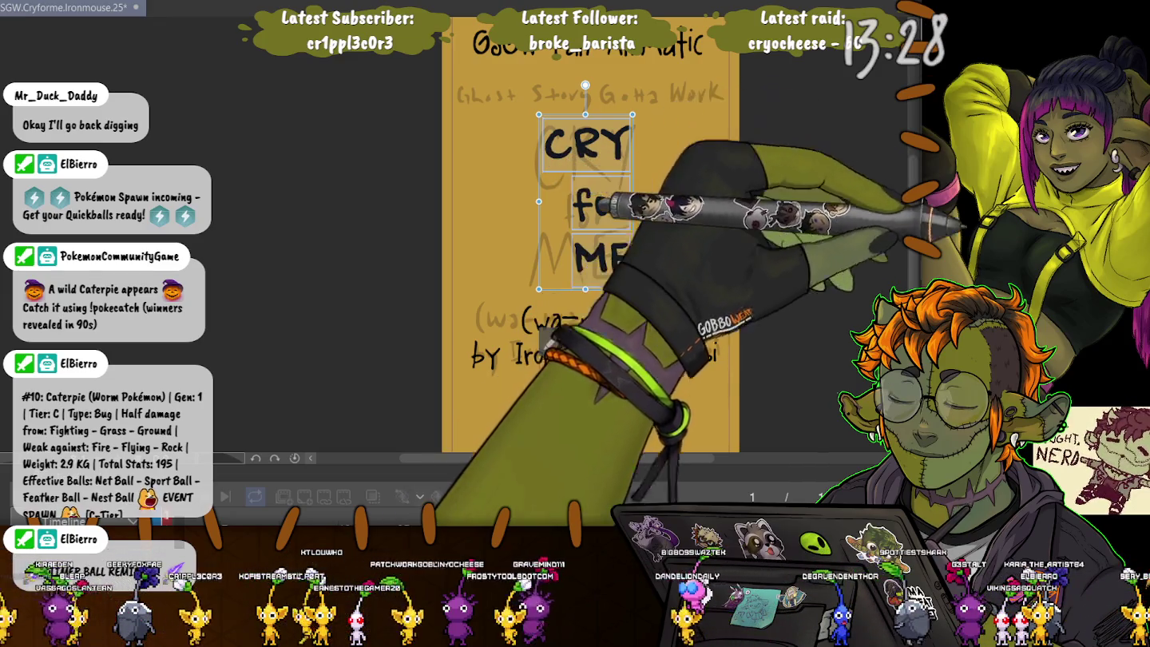
pyautogui.press('Down')
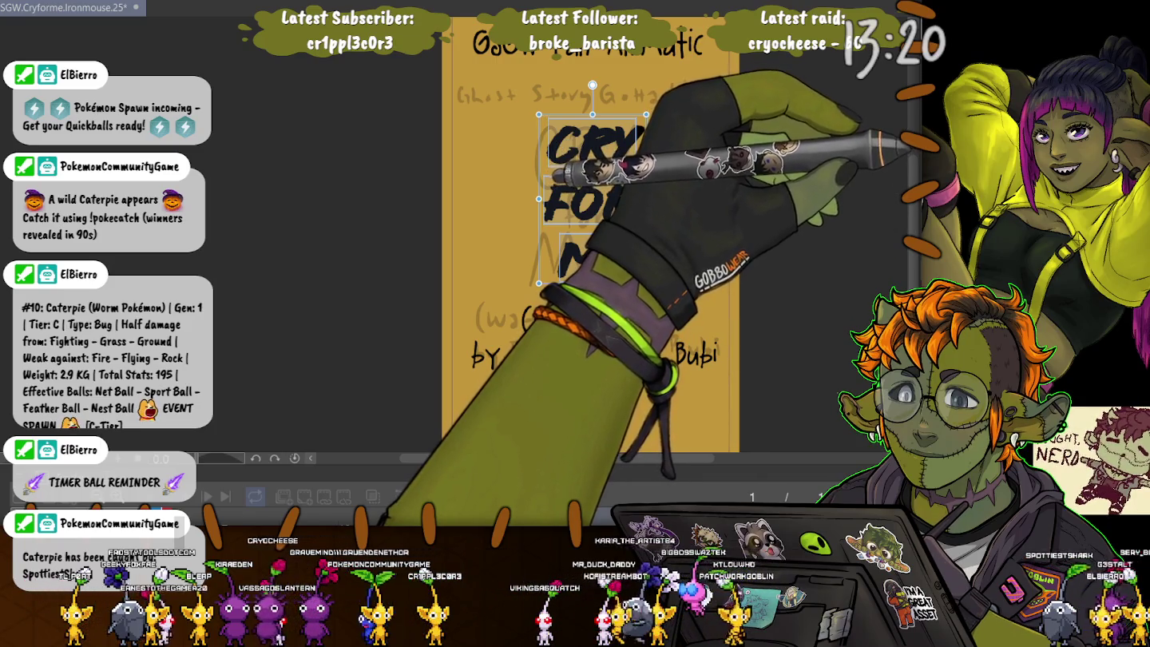
# Step: Resize the CRY for ME text box, then revert it to its previous size
pyautogui.moveTo(644, 198); pyautogui.dragTo(630, 199)
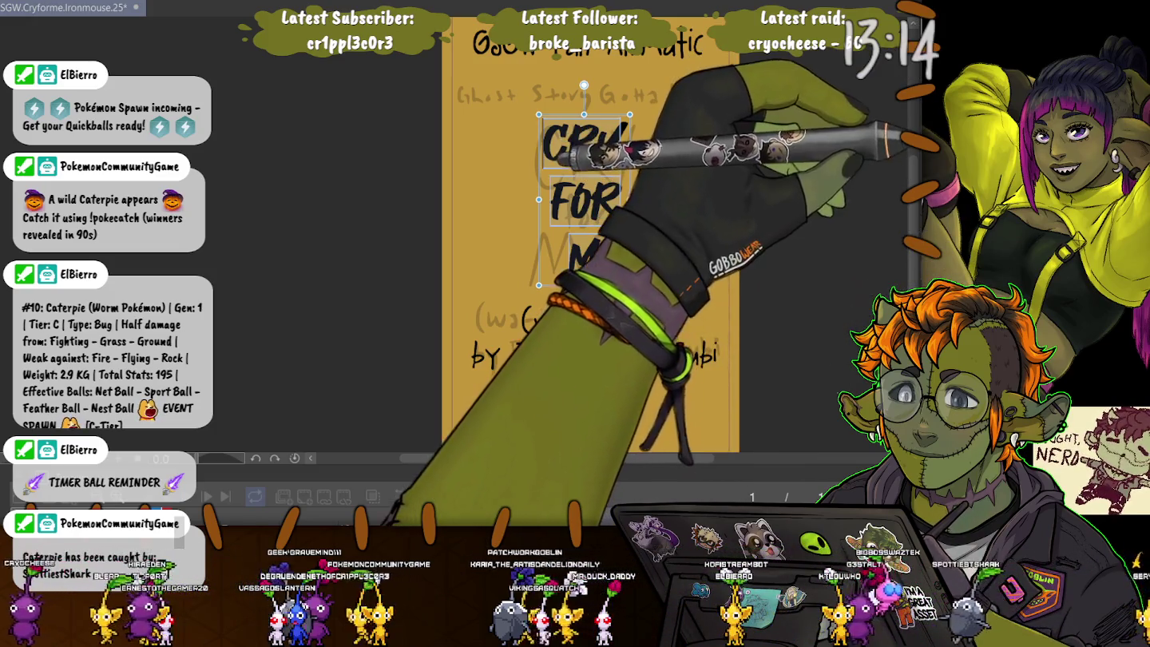
pyautogui.moveTo(629, 283); pyautogui.dragTo(637, 308)
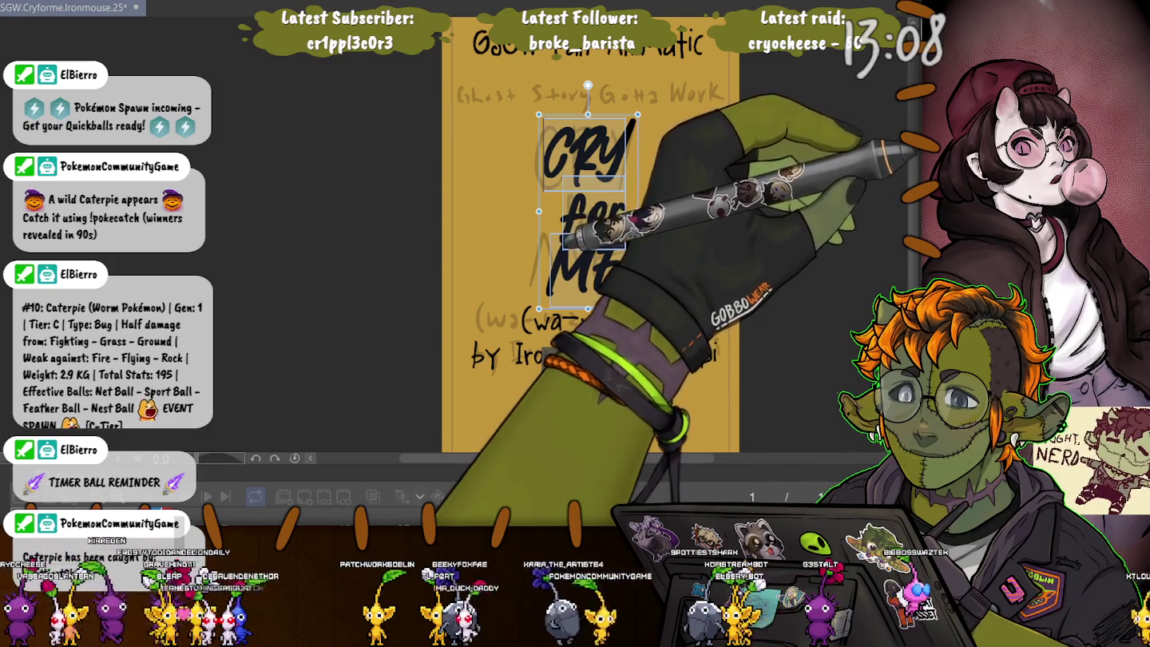
pyautogui.moveTo(636, 308); pyautogui.dragTo(622, 296)
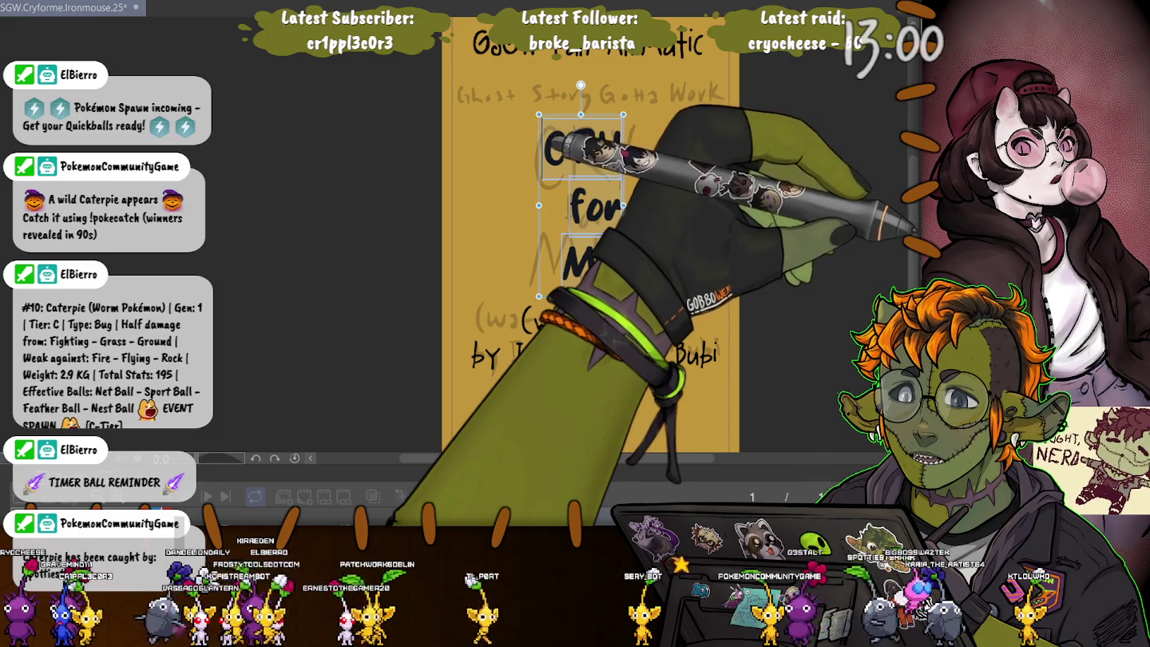
pyautogui.moveTo(622, 296); pyautogui.dragTo(633, 292)
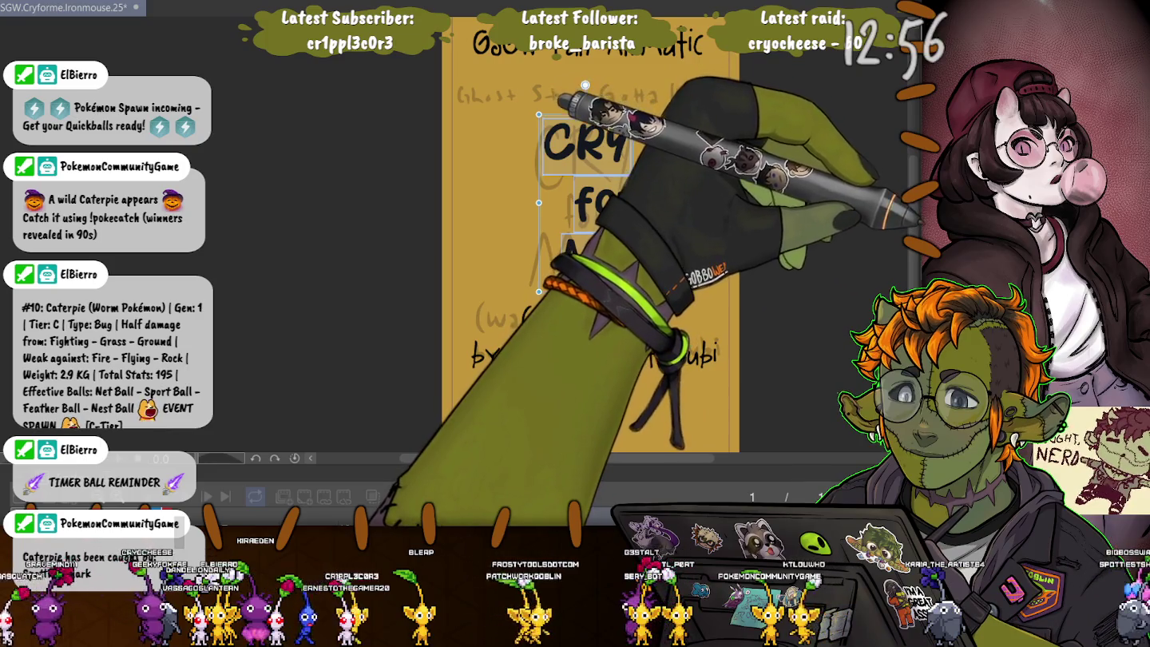
pyautogui.hotkey('ctrl', 'z')
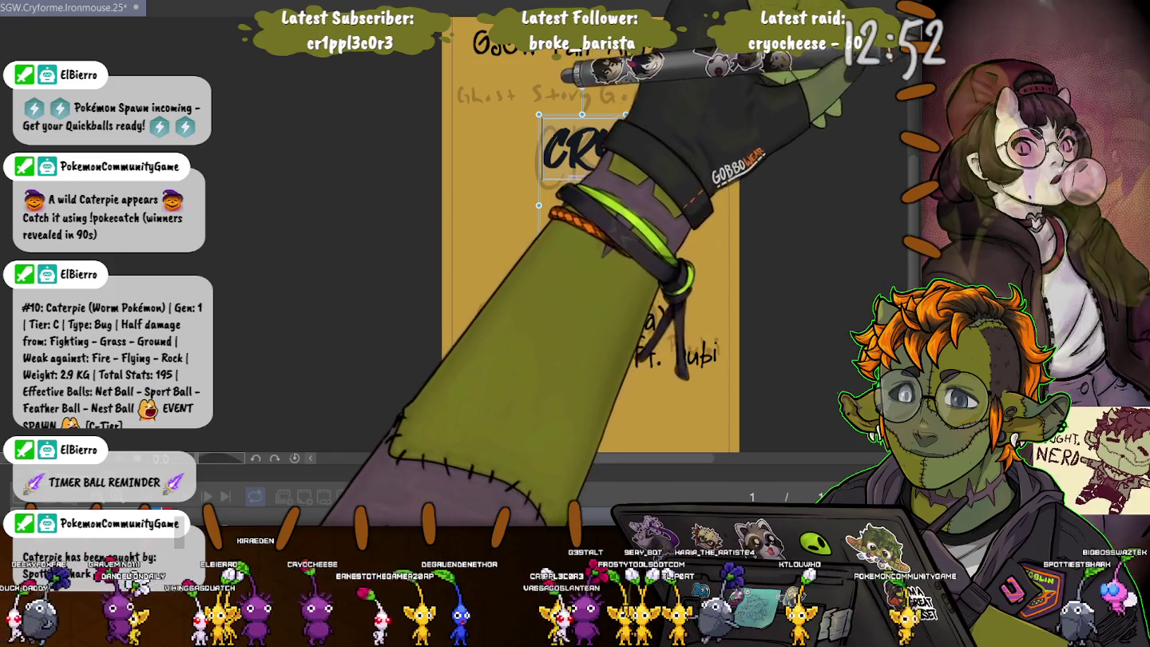
# Step: Try uppercase, bold and italic variants of the title, settling on bold block letters
pyautogui.hotkey('ctrl', 'z')
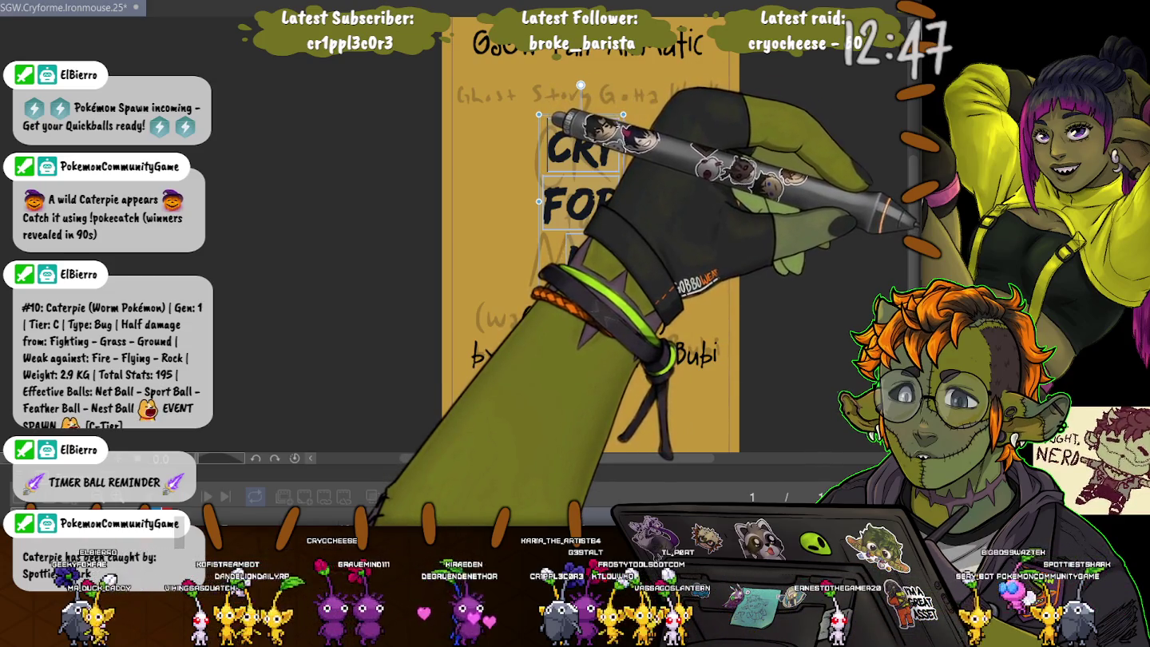
pyautogui.hotkey('ctrl', 'y')
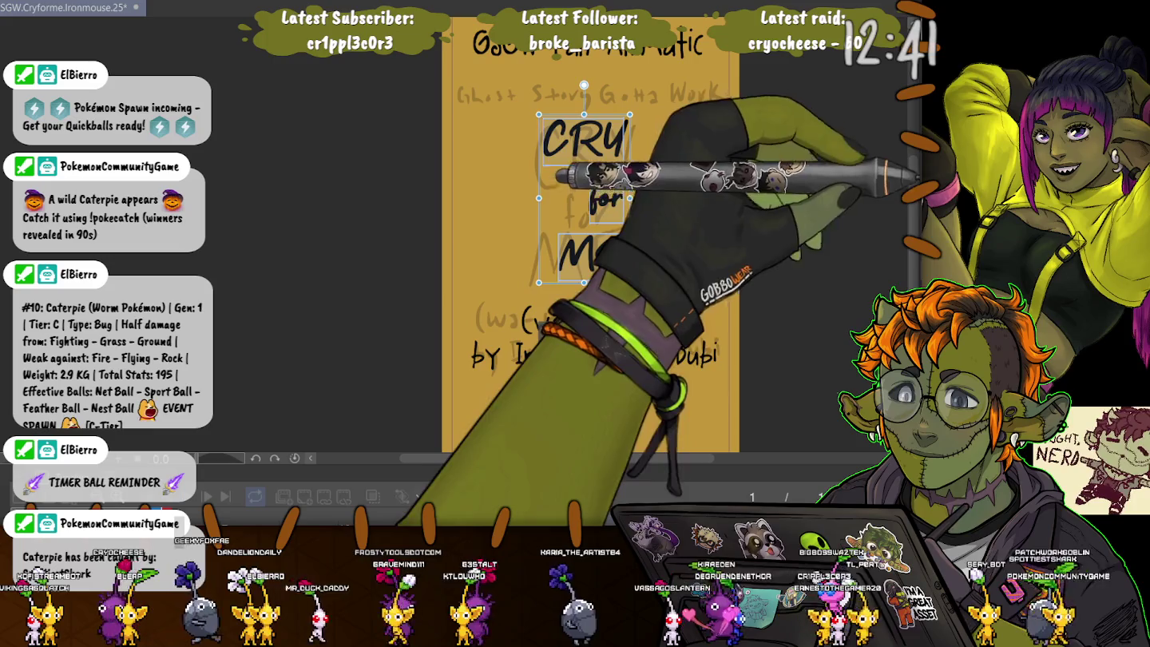
pyautogui.hotkey('ctrl', 'z')
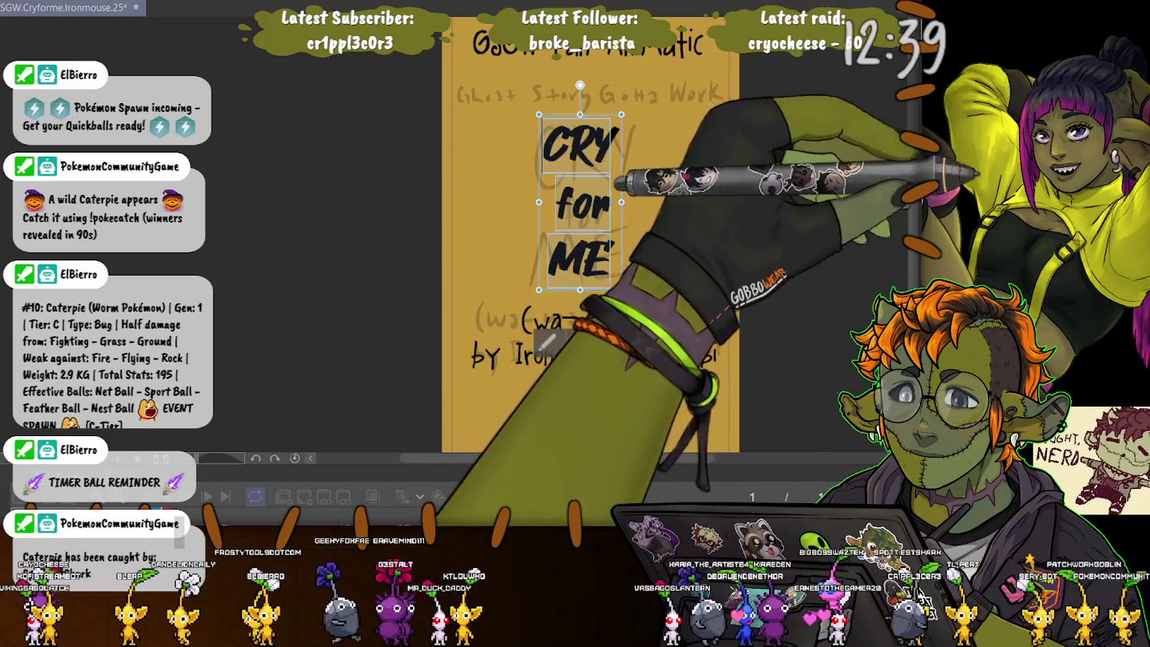
pyautogui.hotkey('ctrl', 'z')
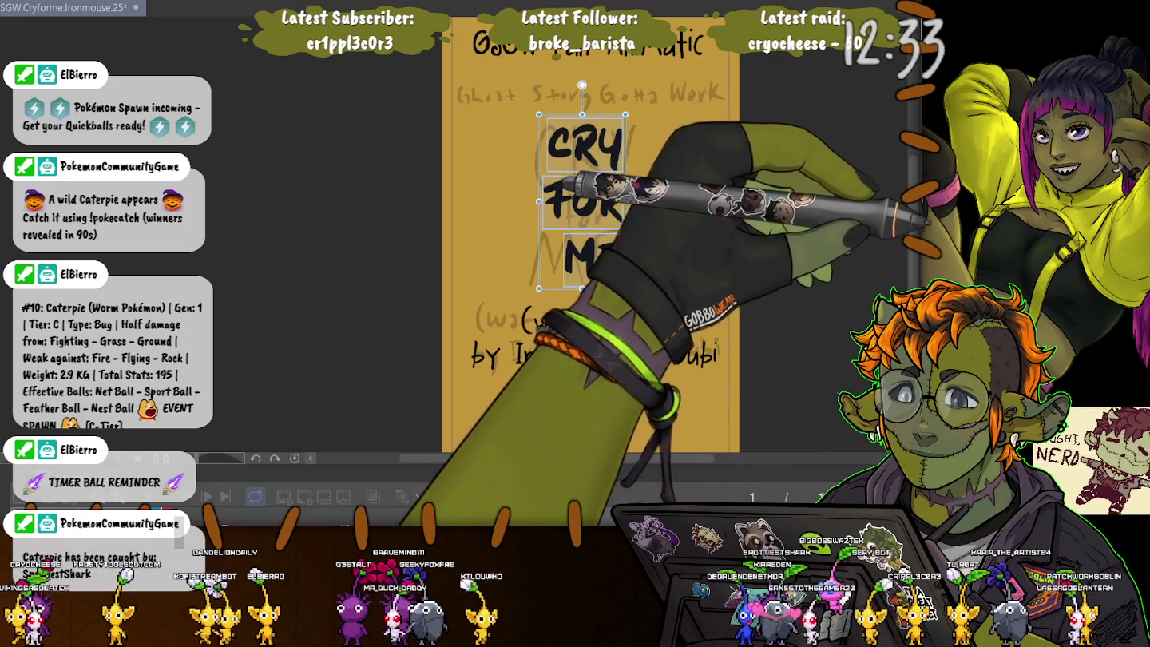
pyautogui.hotkey('ctrl', 'z')
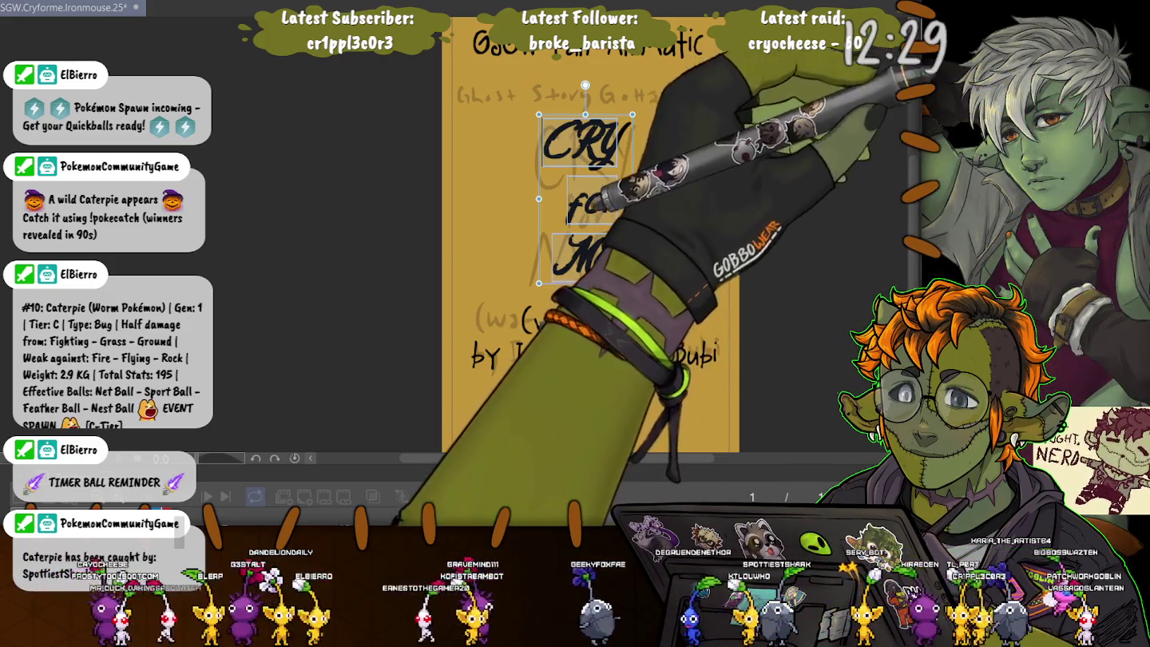
pyautogui.hotkey('ctrl', 'y')
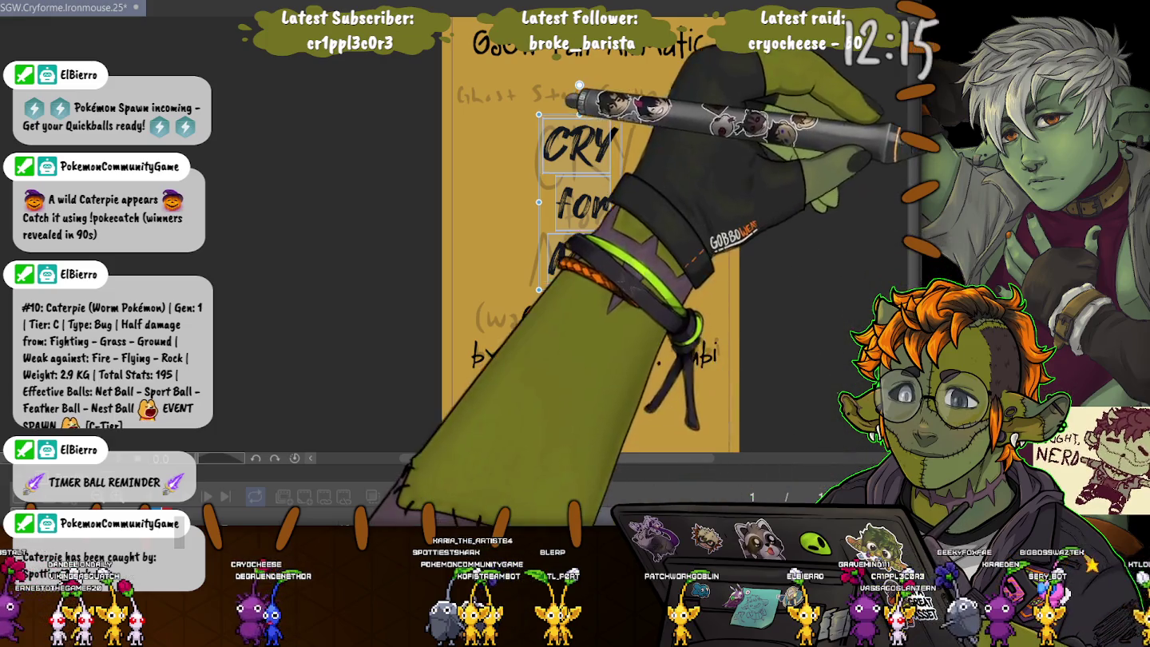
# Step: Rescale the CRY for ME lettering and apply a bold, upright all-caps brush font
pyautogui.moveTo(621, 290); pyautogui.dragTo(614, 304)
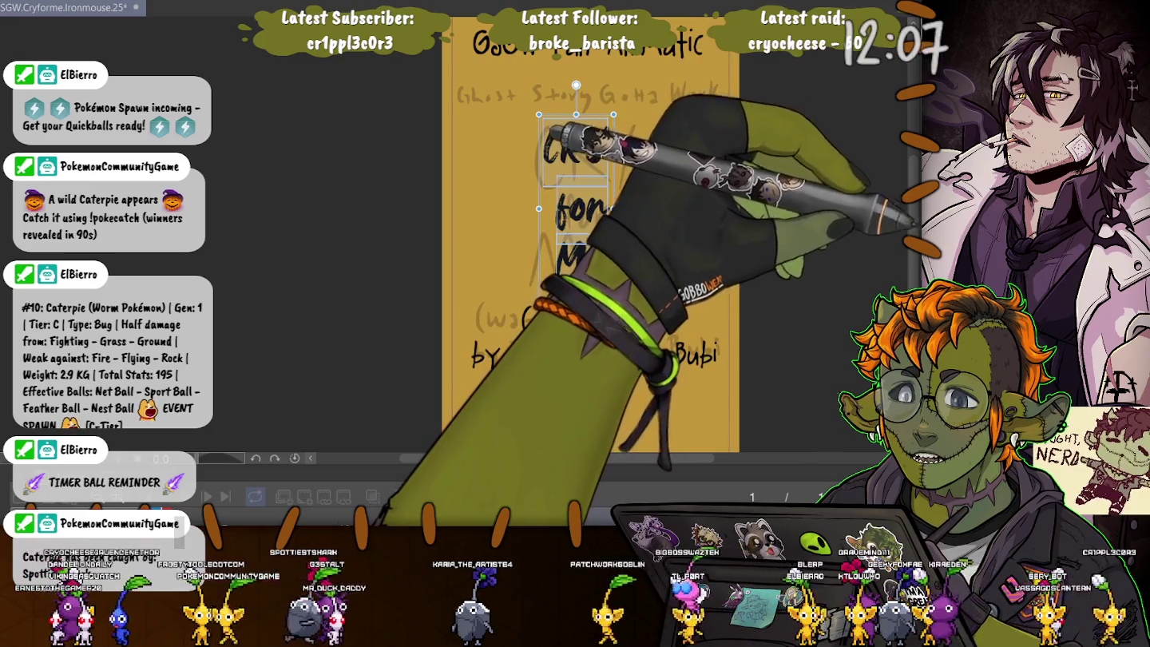
pyautogui.hotkey('ctrl', 'z')
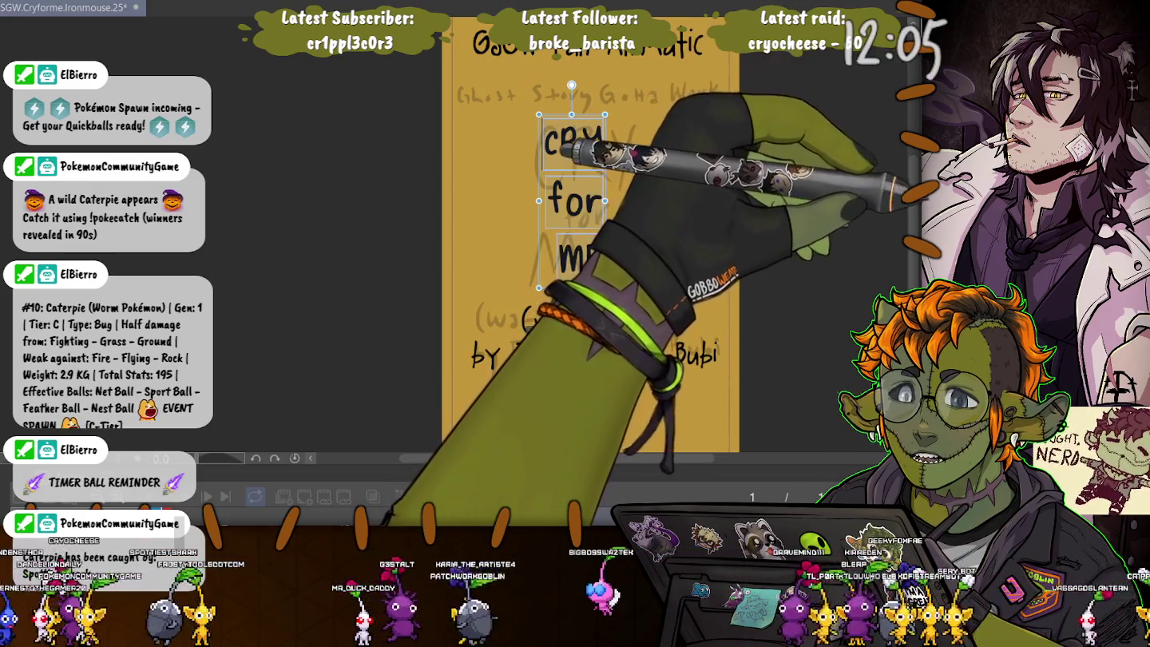
pyautogui.hotkey('ctrl', 'z')
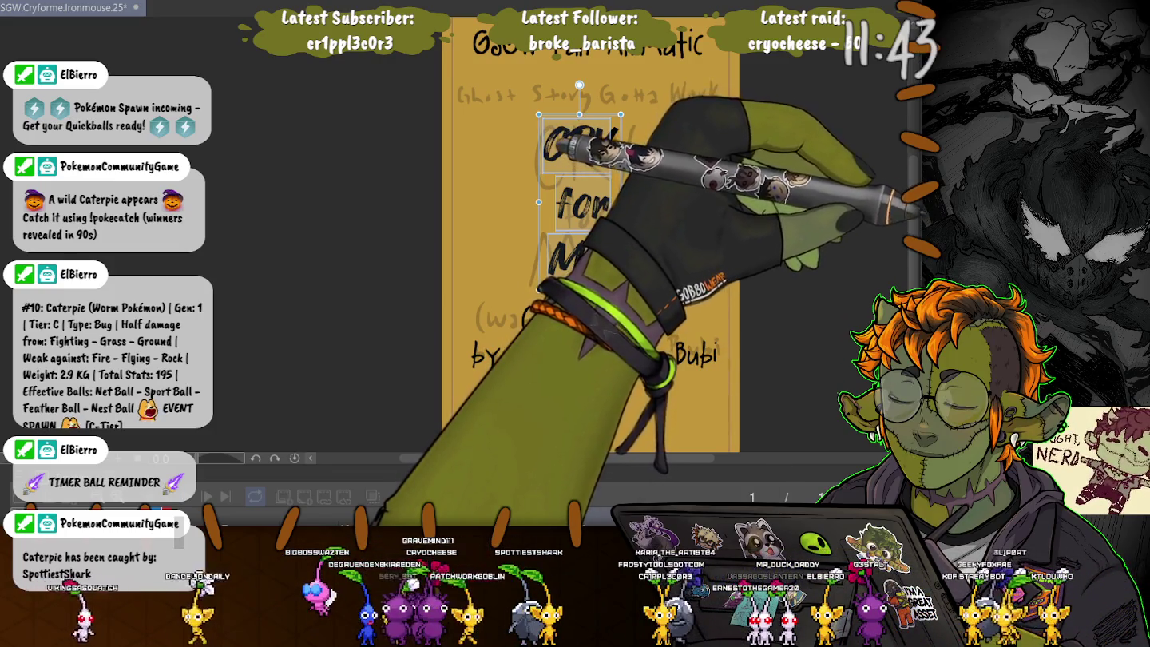
pyautogui.press('Down')
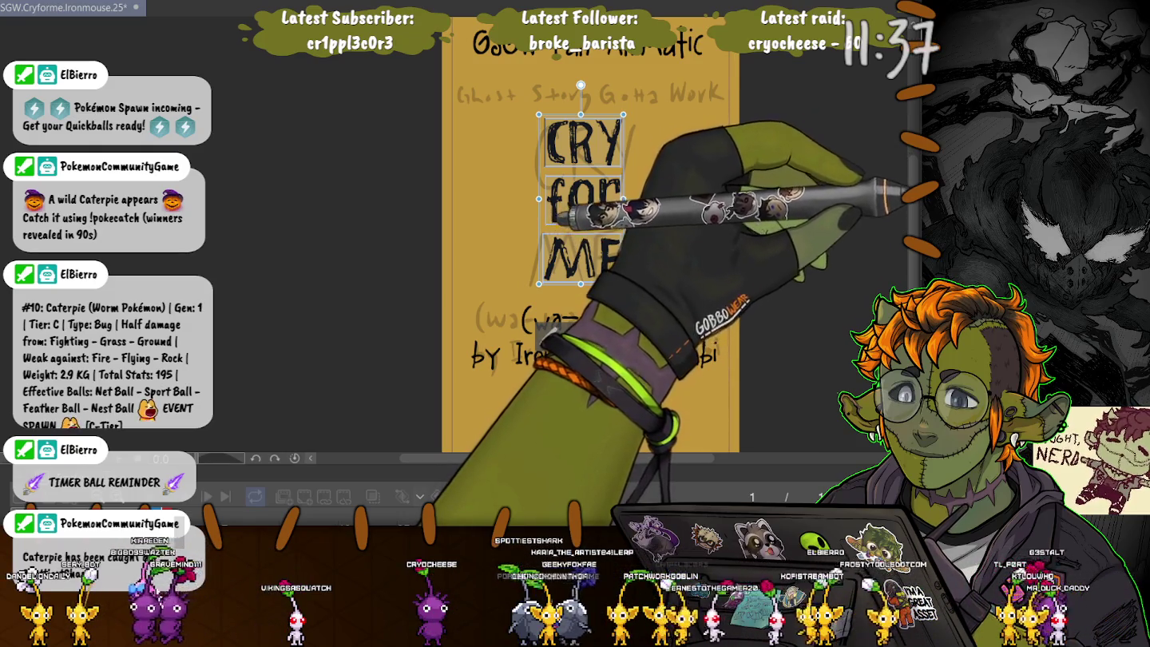
pyautogui.press('Down')
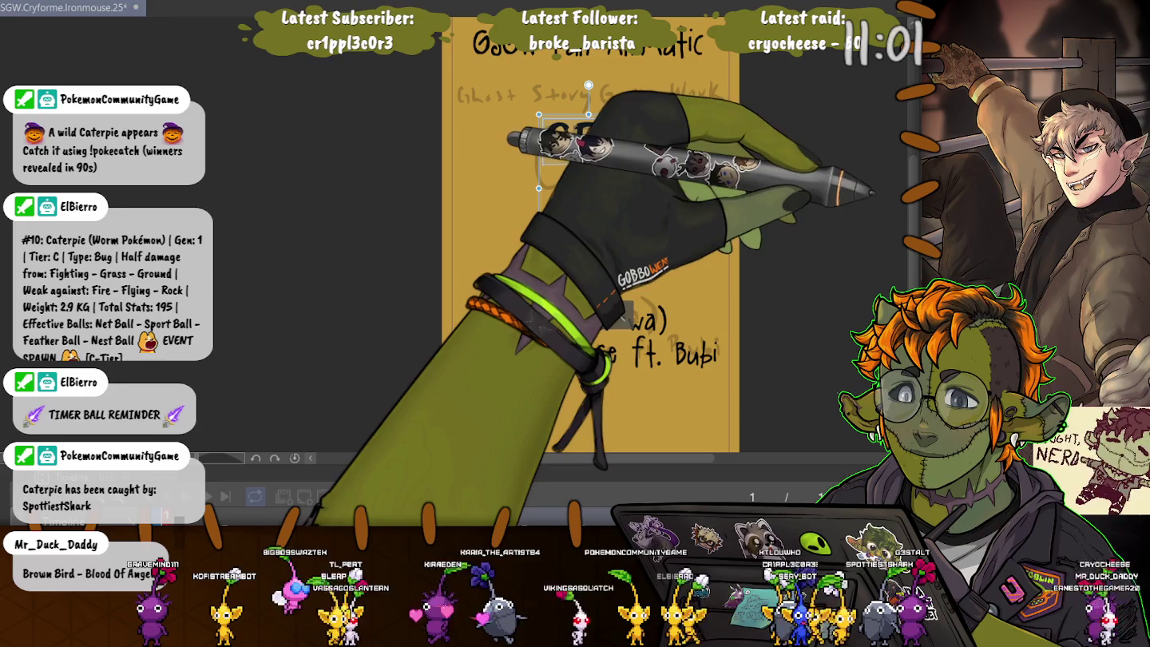
# Step: Scale up the CRY FOR ME lettering with Ctrl+T, nudge it right and commit
pyautogui.moveTo(588, 188); pyautogui.dragTo(638, 261)
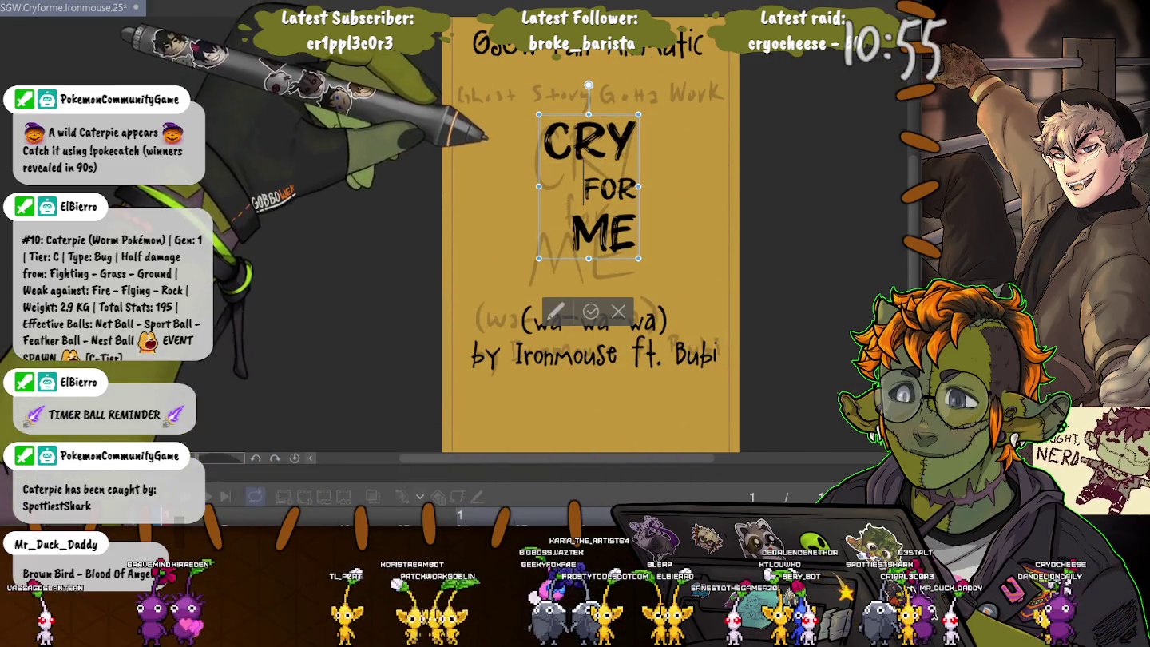
pyautogui.hotkey('ctrl', 't')
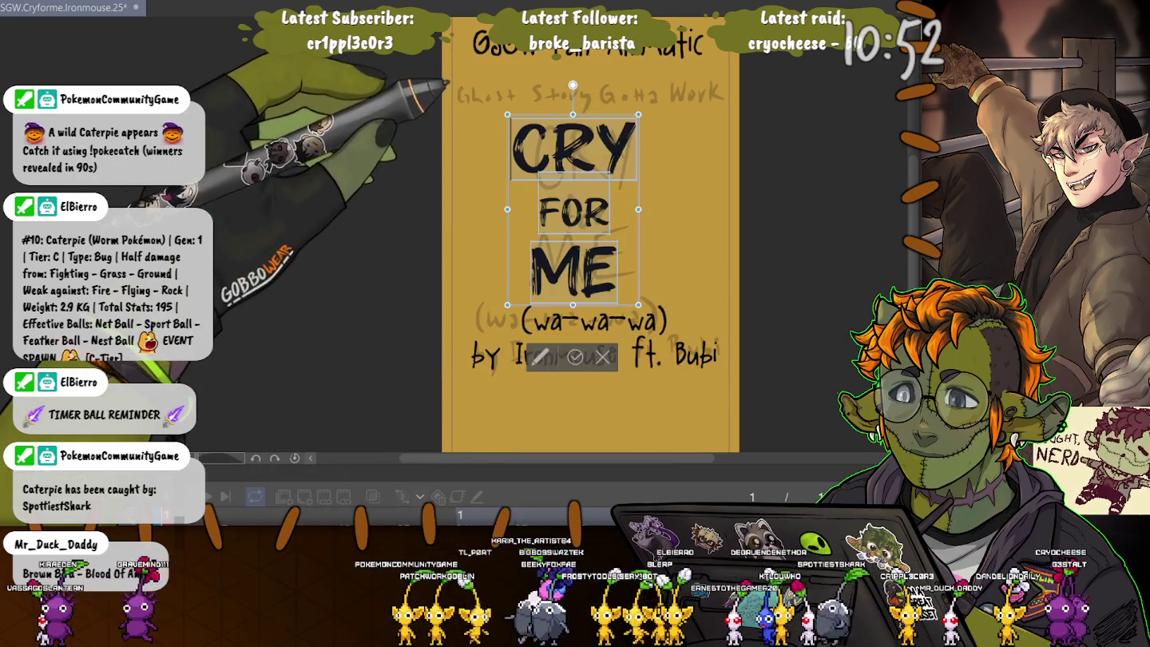
pyautogui.moveTo(638, 113); pyautogui.dragTo(653, 91)
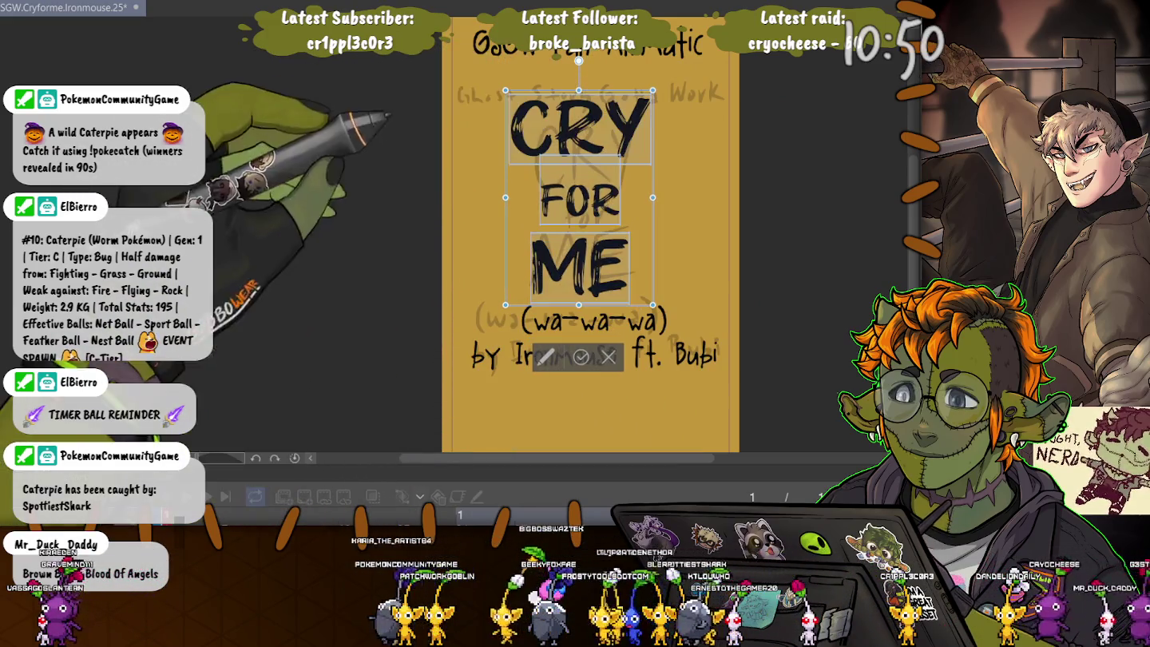
pyautogui.moveTo(579, 199); pyautogui.dragTo(586, 197)
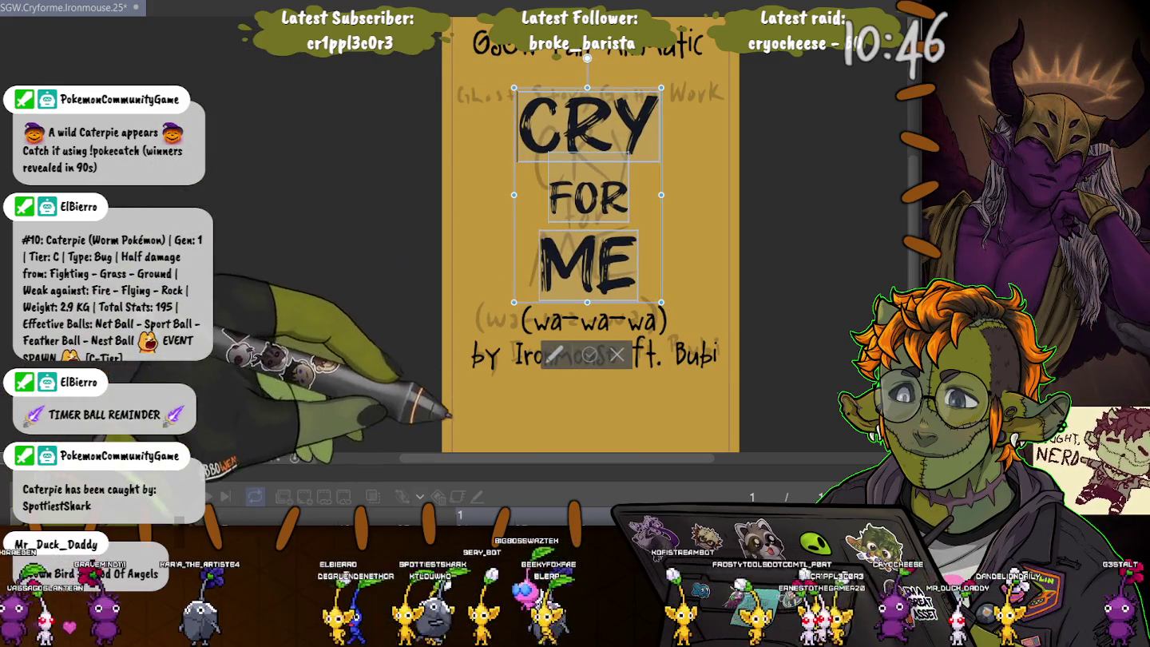
pyautogui.press('Return')
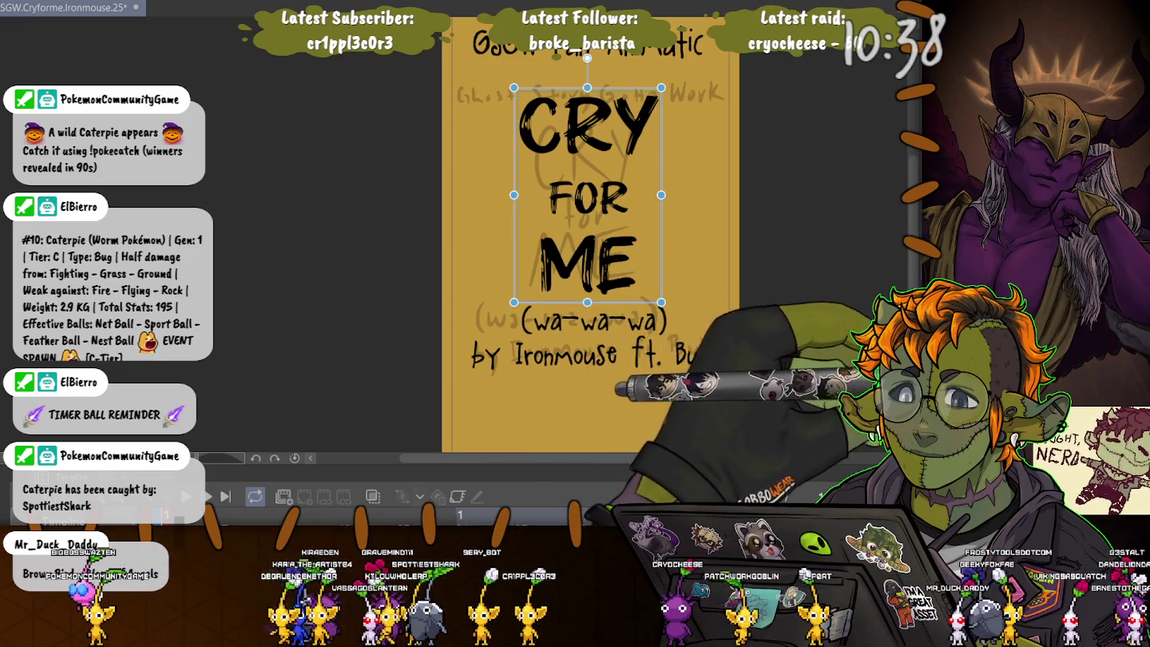
pyautogui.click(575, 351)
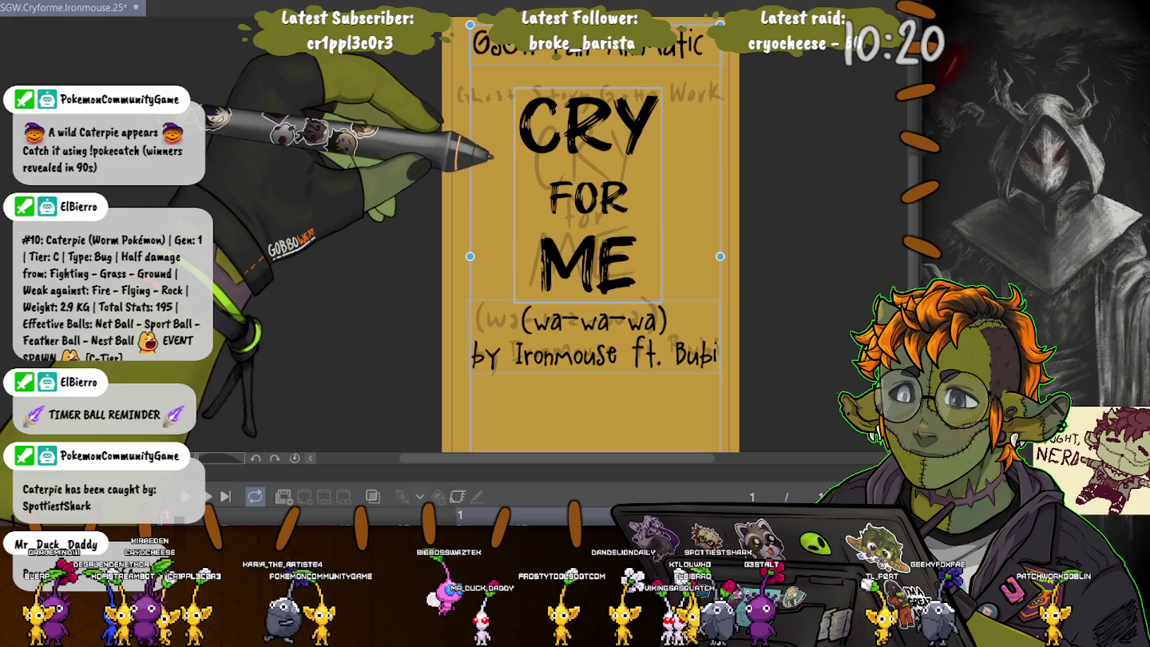
# Step: Compare the clean lettering against the rough sketch, keep the lettering visible, and enlarge the timeline
pyautogui.press('Delete')
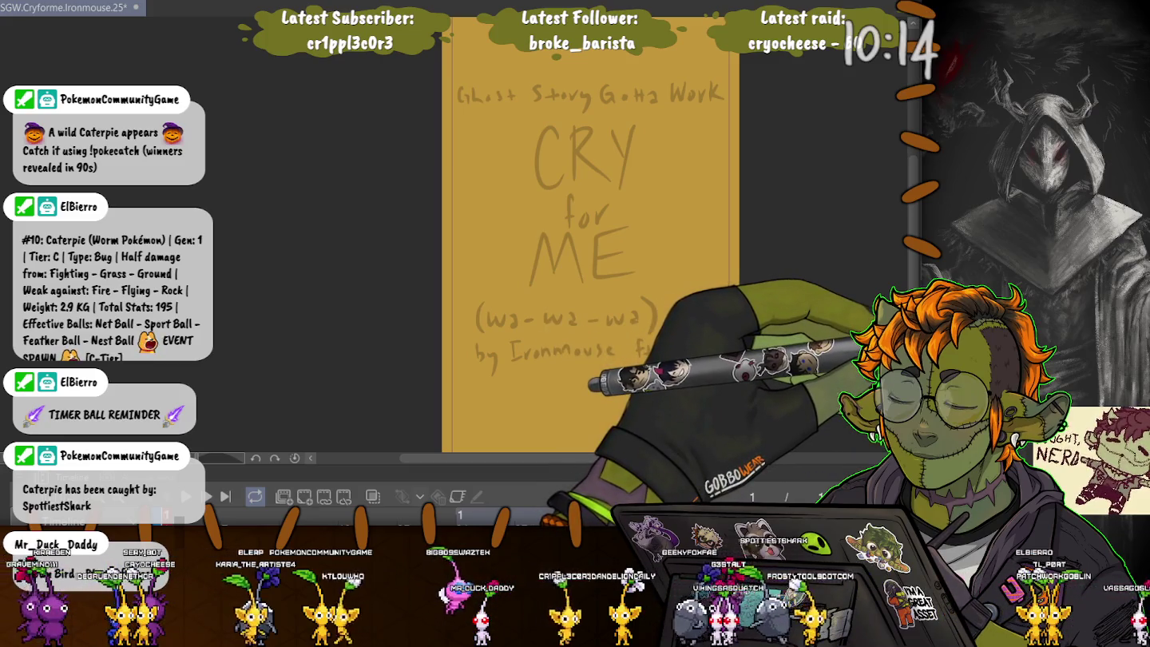
pyautogui.hotkey('ctrl', 'z')
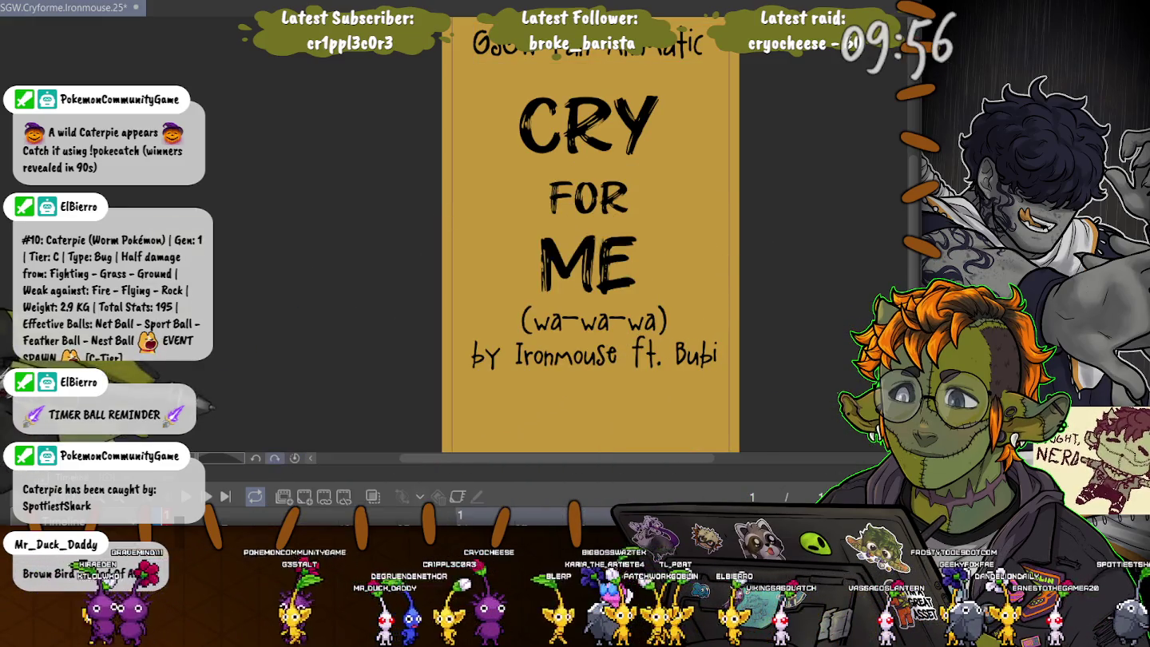
pyautogui.moveTo(559, 461); pyautogui.dragTo(559, 369)
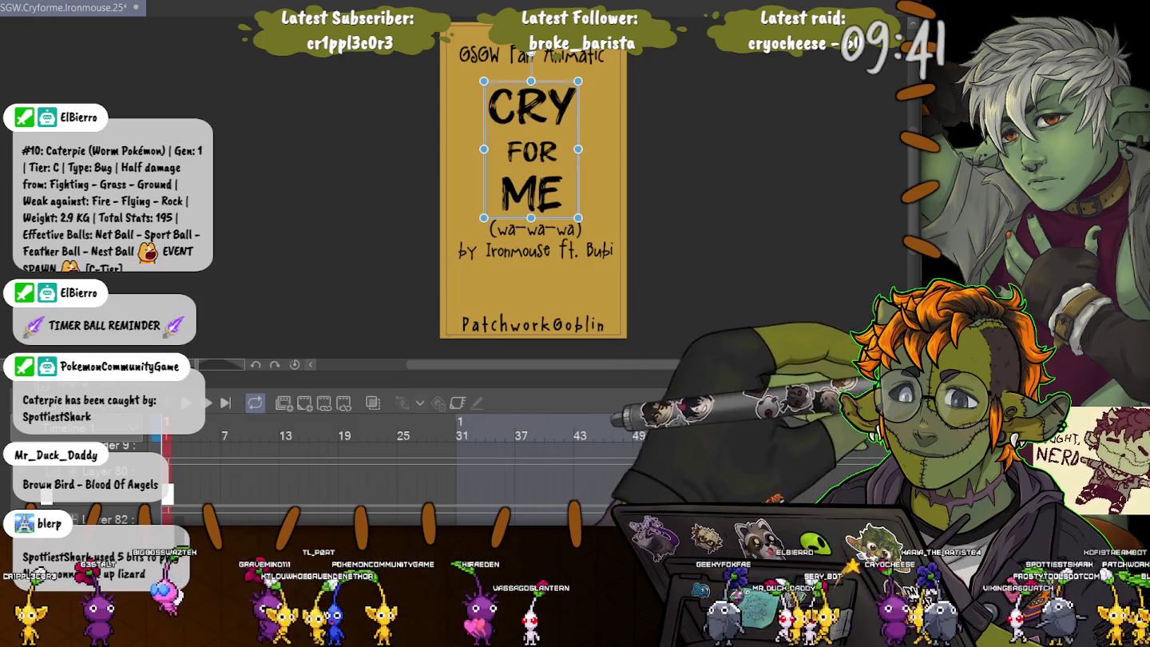
# Step: Select the credit, caption and heading text layers, then begin transforming the title block
pyautogui.click(533, 323)
pyautogui.click(535, 239)
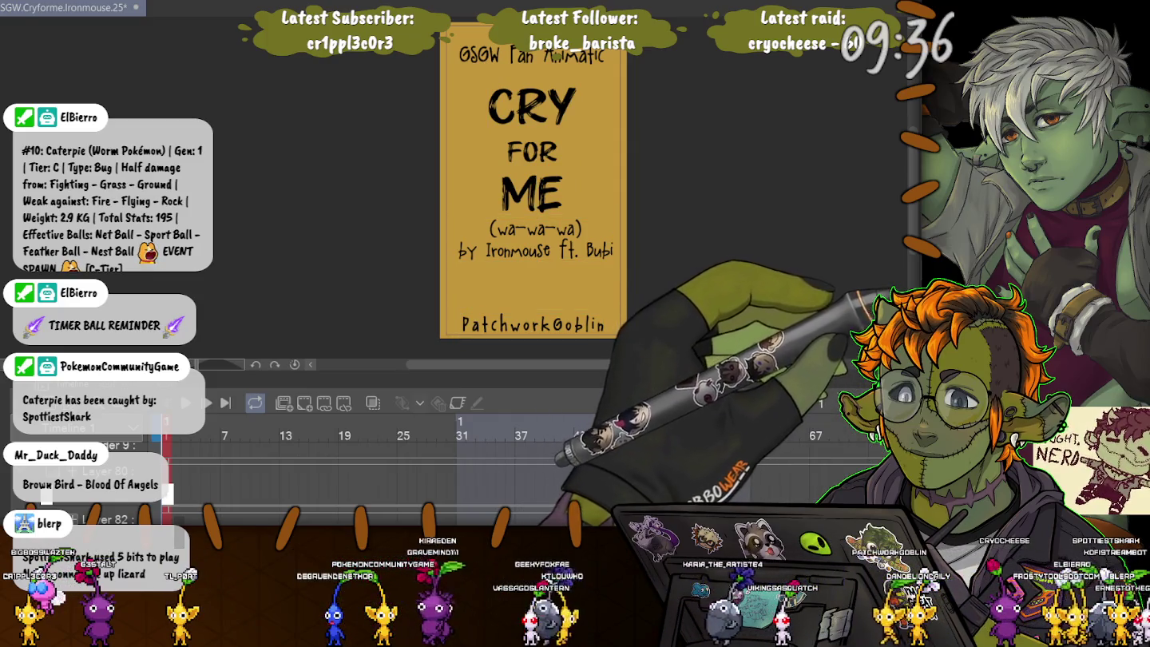
pyautogui.click(536, 55)
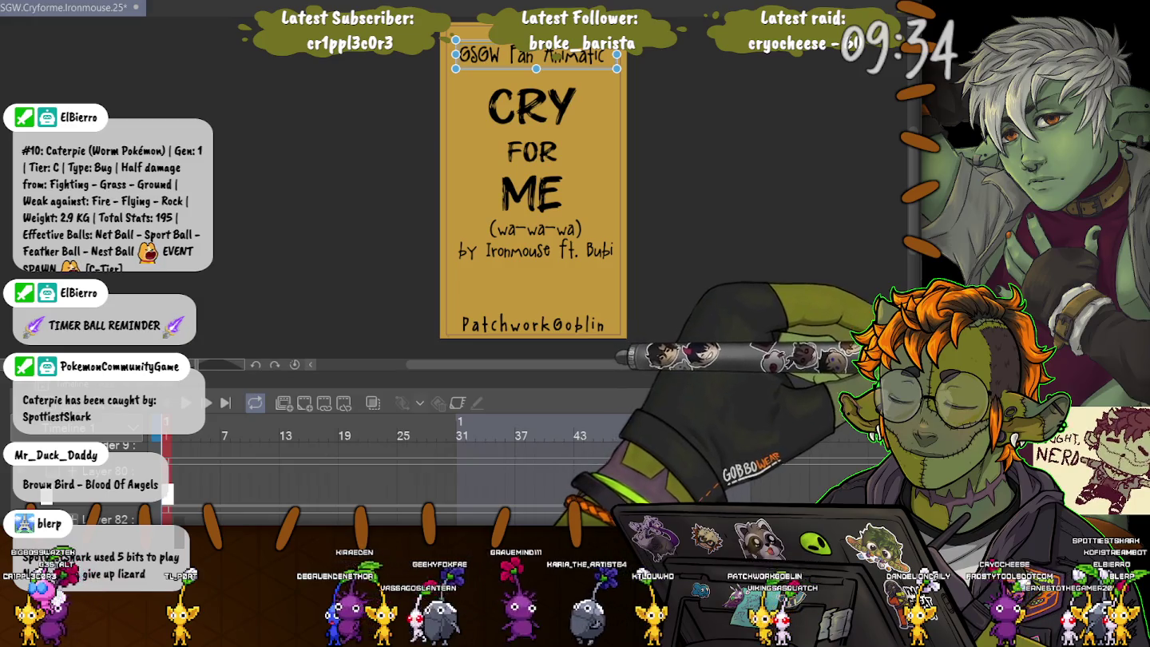
pyautogui.click(534, 240)
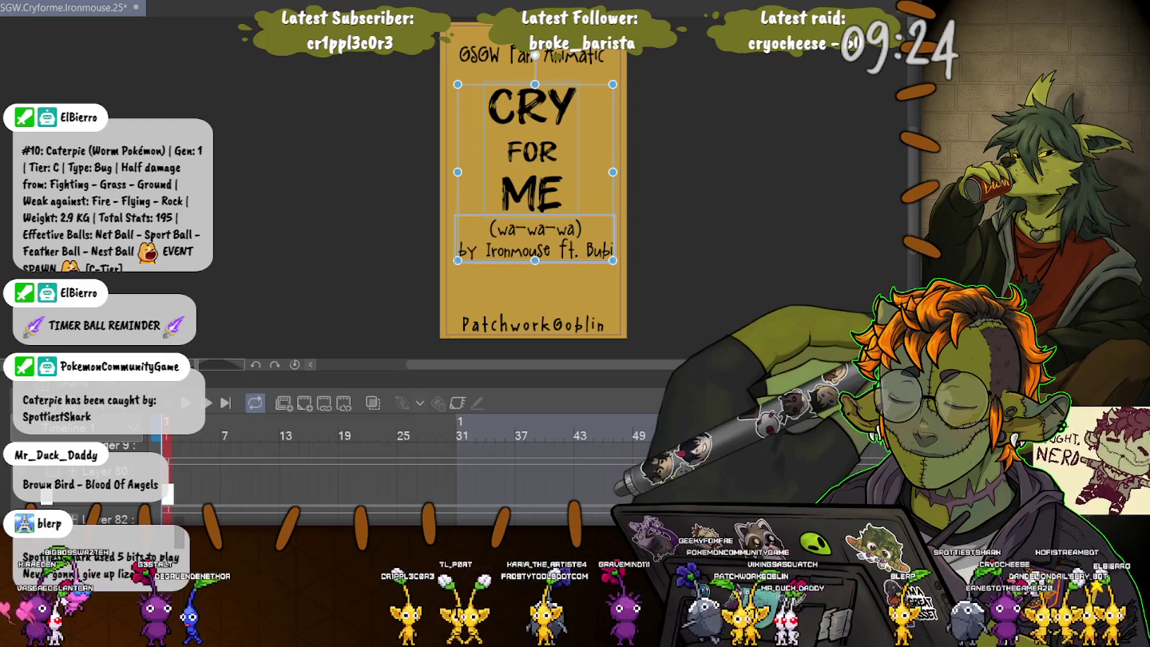
pyautogui.hotkey('ctrl', 't')
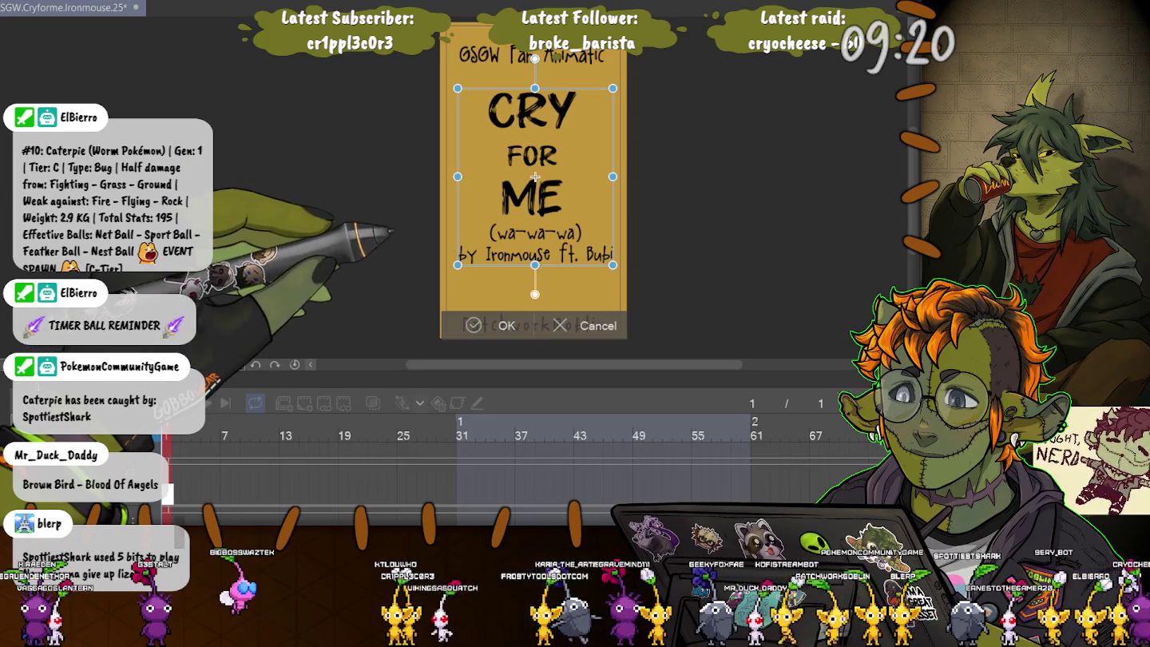
# Step: Lower the CRY FOR ME and caption block a few pixels in three nudges and commit
pyautogui.moveTo(536, 176); pyautogui.dragTo(535, 179)
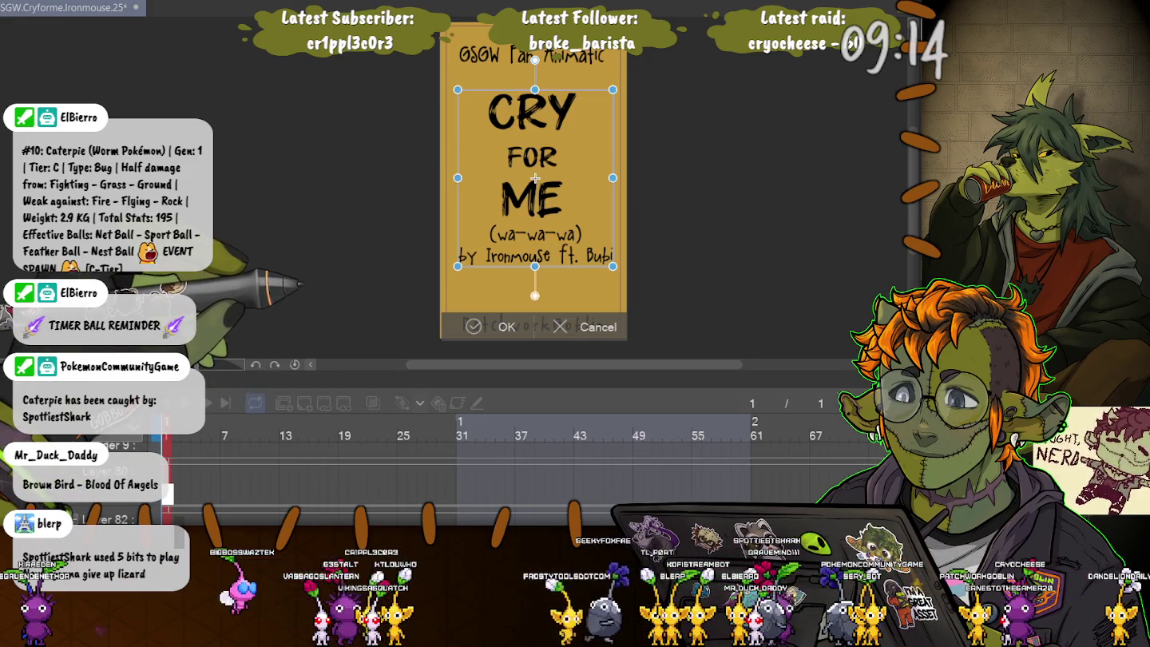
pyautogui.moveTo(535, 179); pyautogui.dragTo(536, 181)
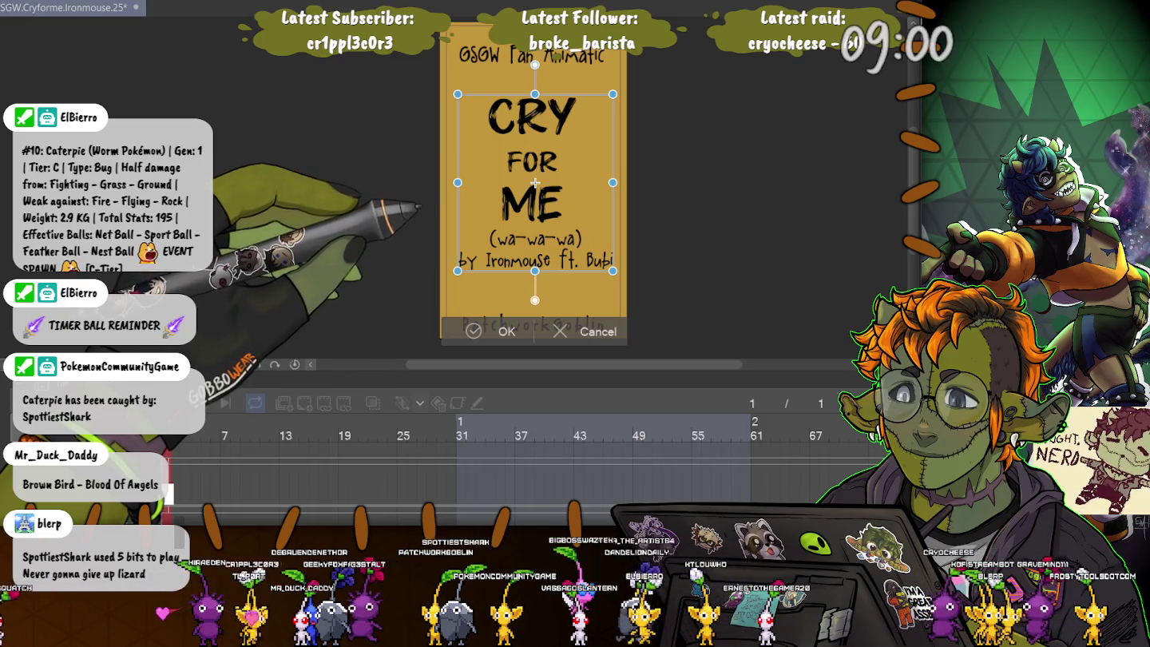
pyautogui.moveTo(536, 183); pyautogui.dragTo(536, 191)
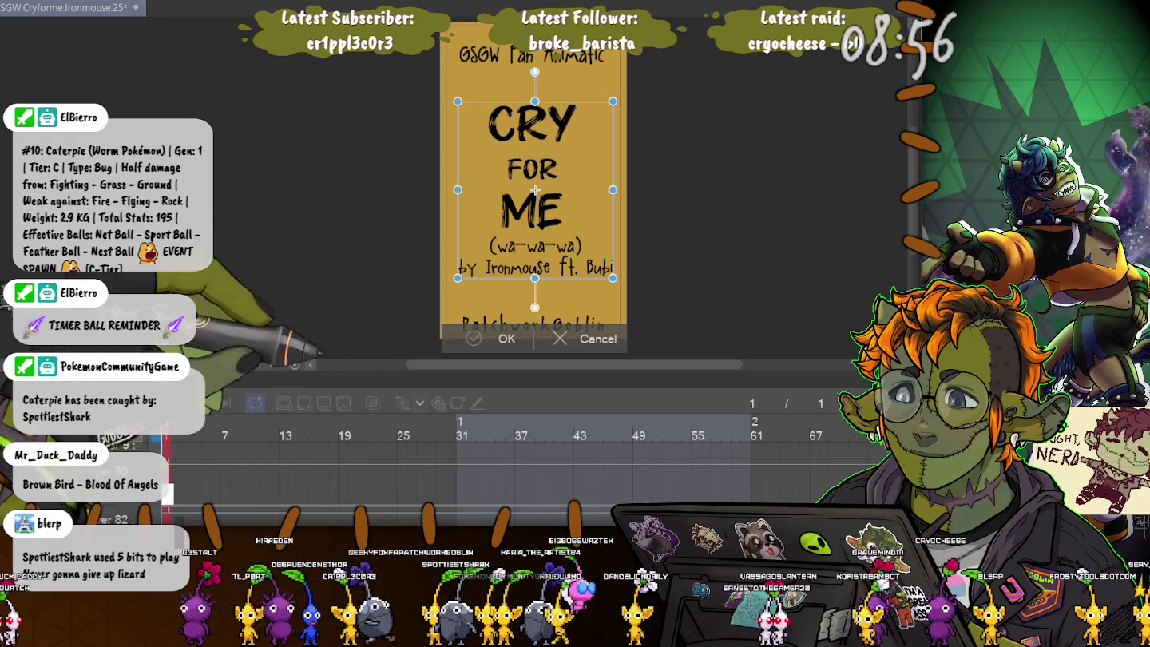
pyautogui.press('Return')
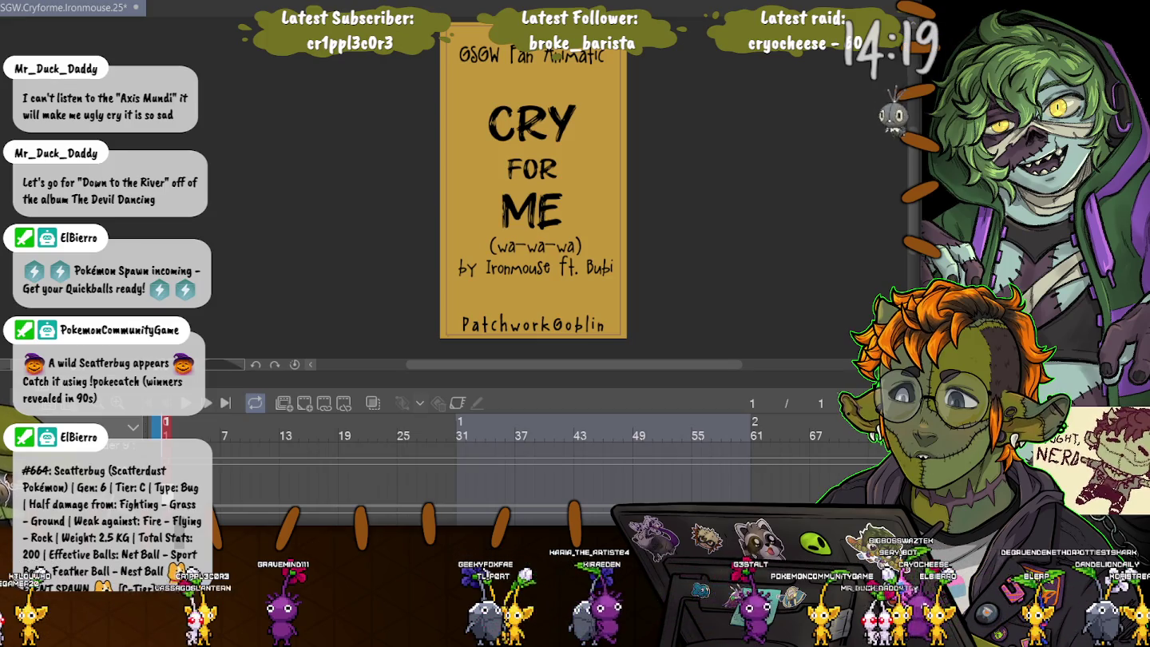
# Step: Scroll the timeline past frame 61 and put the playhead on frame 91, where cel 3 begins
pyautogui.hscroll(3, 511, 464)
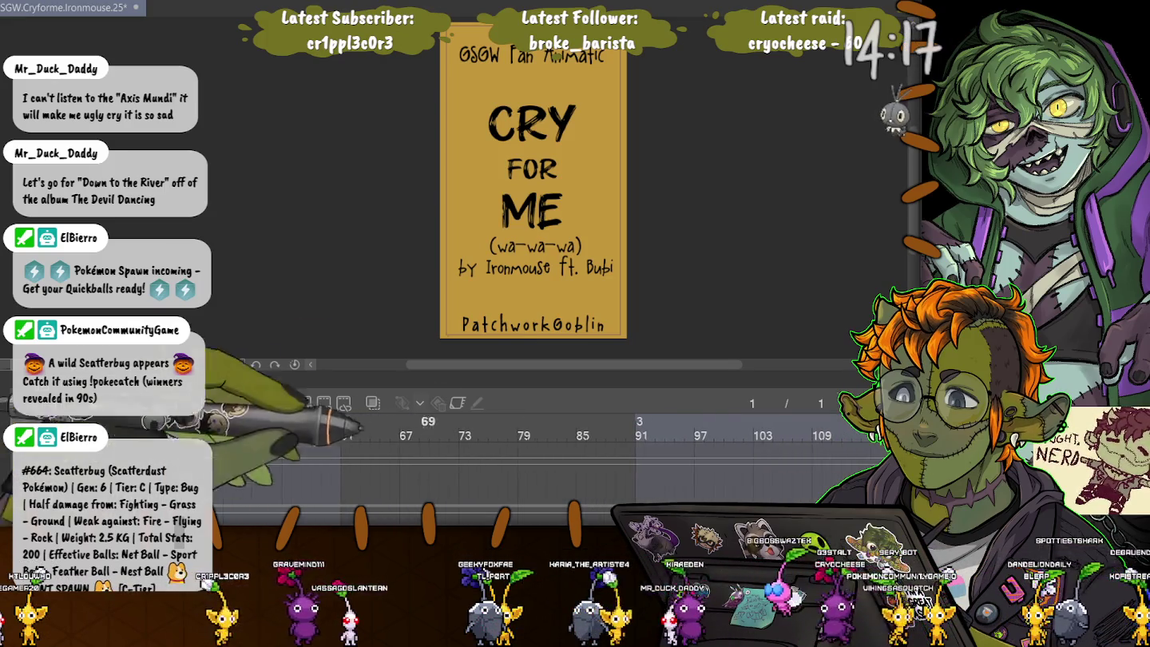
pyautogui.hscroll(1, 511, 464)
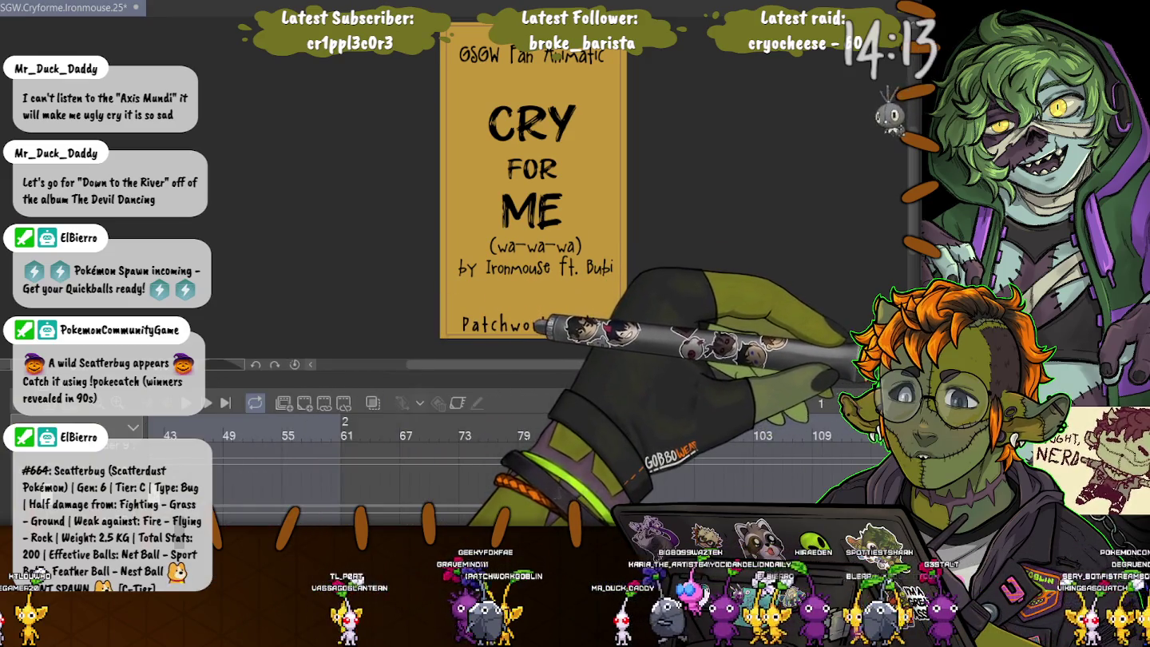
pyautogui.click(639, 447)
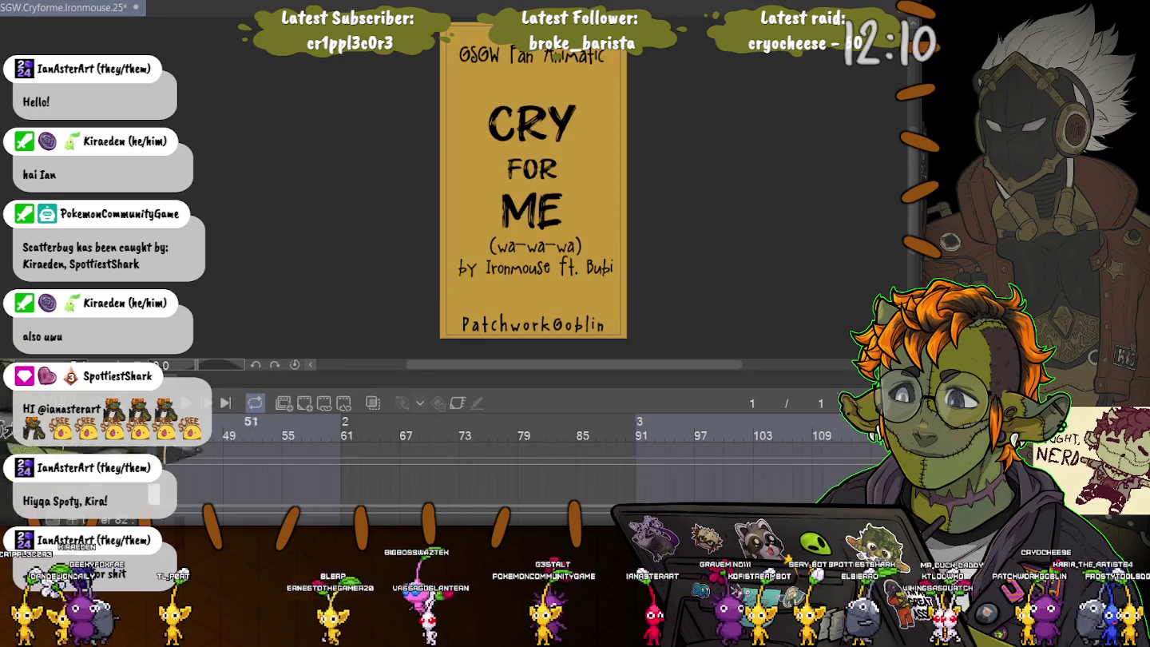
# Step: Enlarge the timeline, jump to frame 18, then give the canvas back room to show the suited character
pyautogui.moveTo(559, 384)
pyautogui.mouseDown()
pyautogui.moveTo(559, 148)
pyautogui.moveTo(558, 235)
pyautogui.mouseUp()
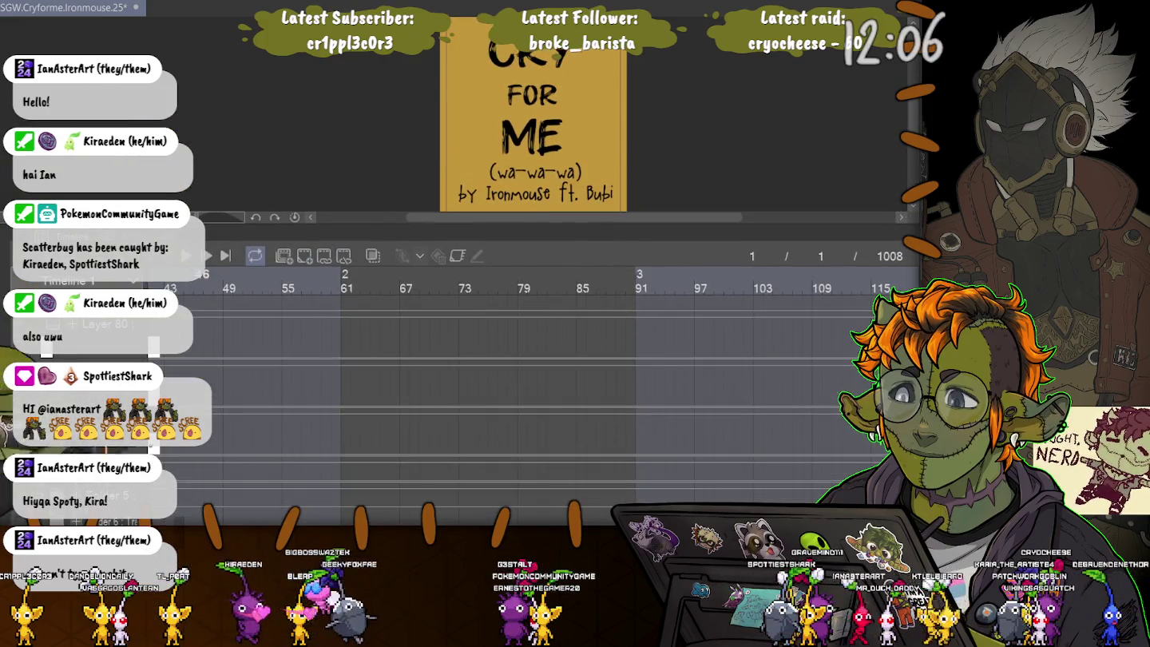
pyautogui.hscroll(-3, 527, 383)
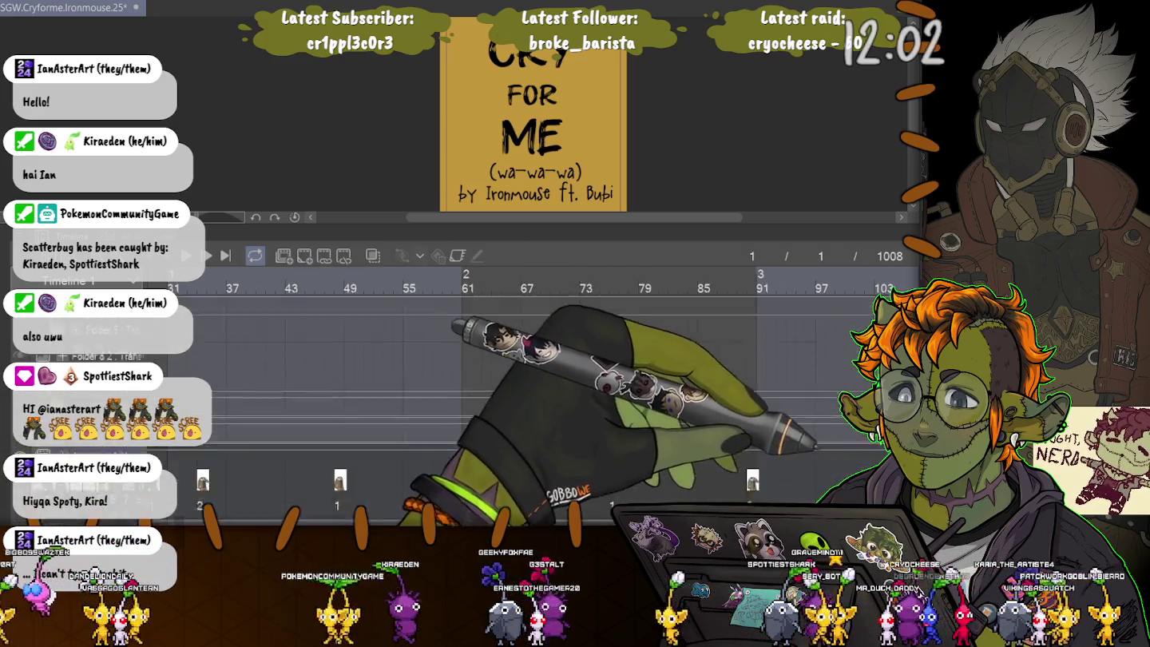
pyautogui.hscroll(-5, 528, 383)
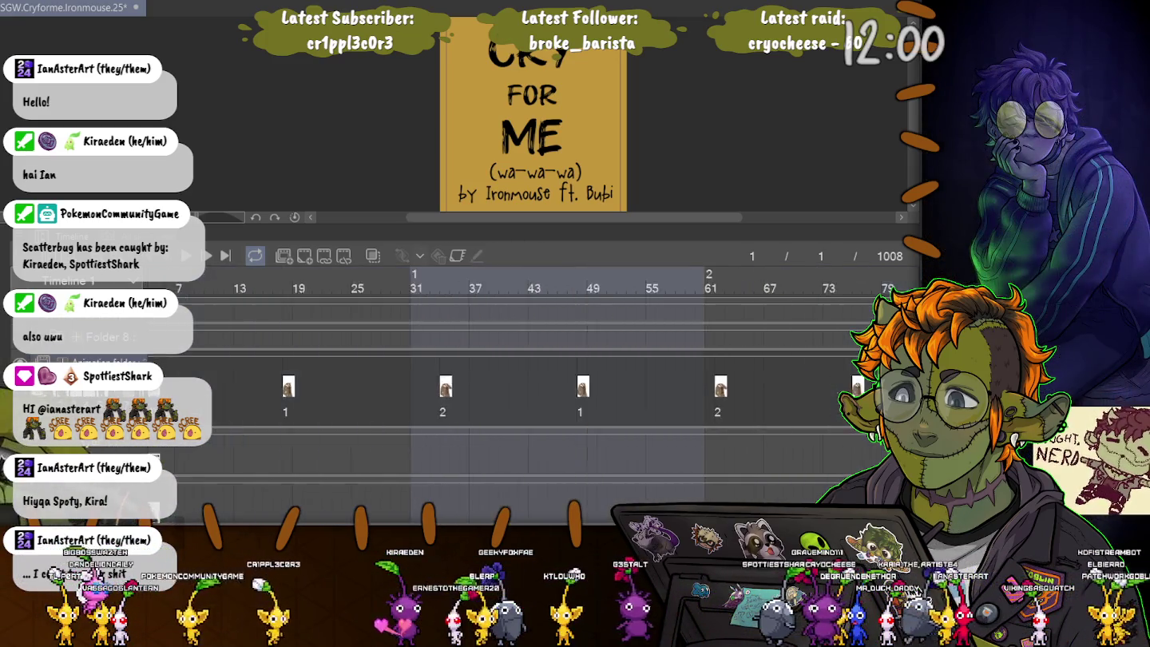
pyautogui.hscroll(-5, 527, 384)
pyautogui.click(452, 279)
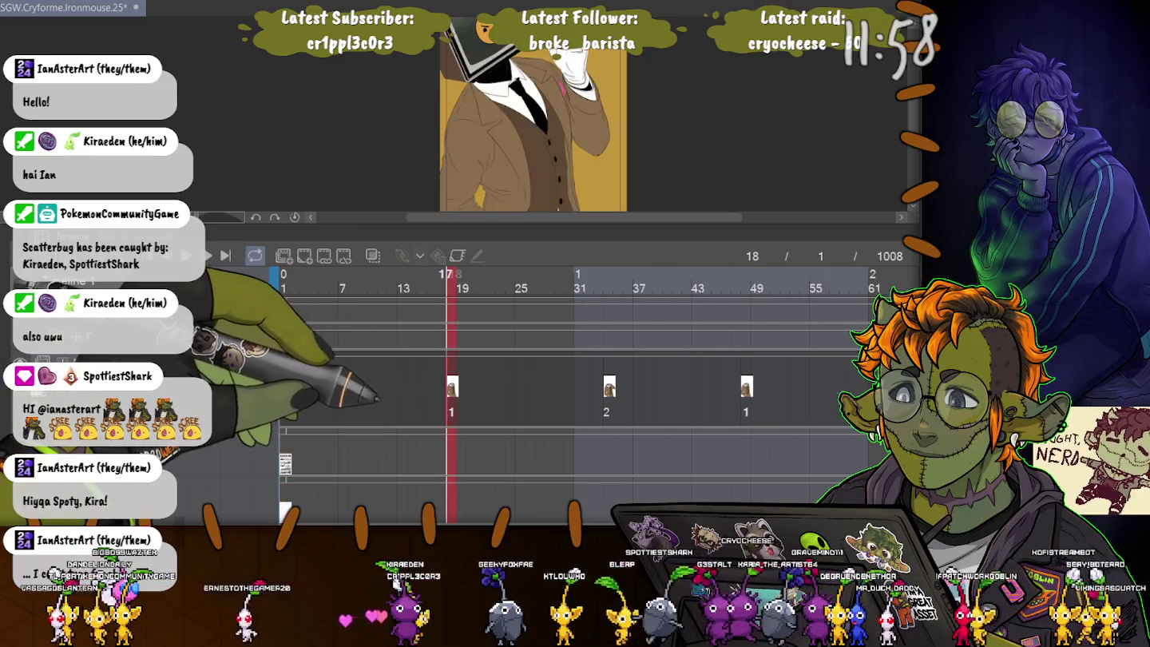
pyautogui.hscroll(-5, 559, 112)
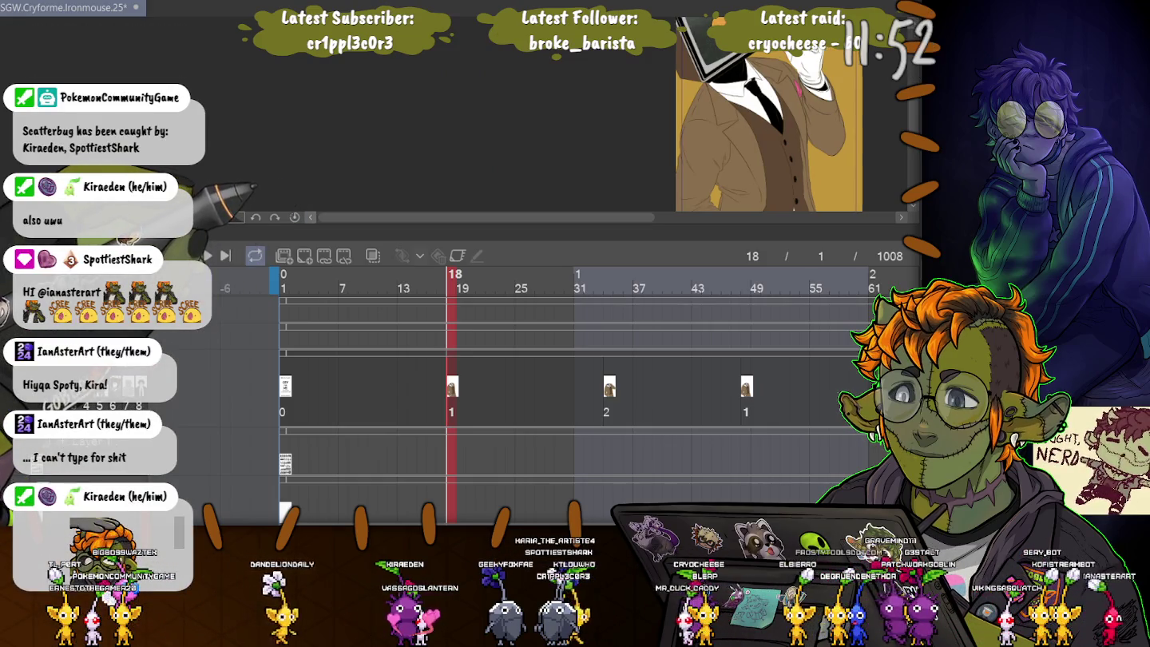
pyautogui.moveTo(559, 238); pyautogui.dragTo(559, 417)
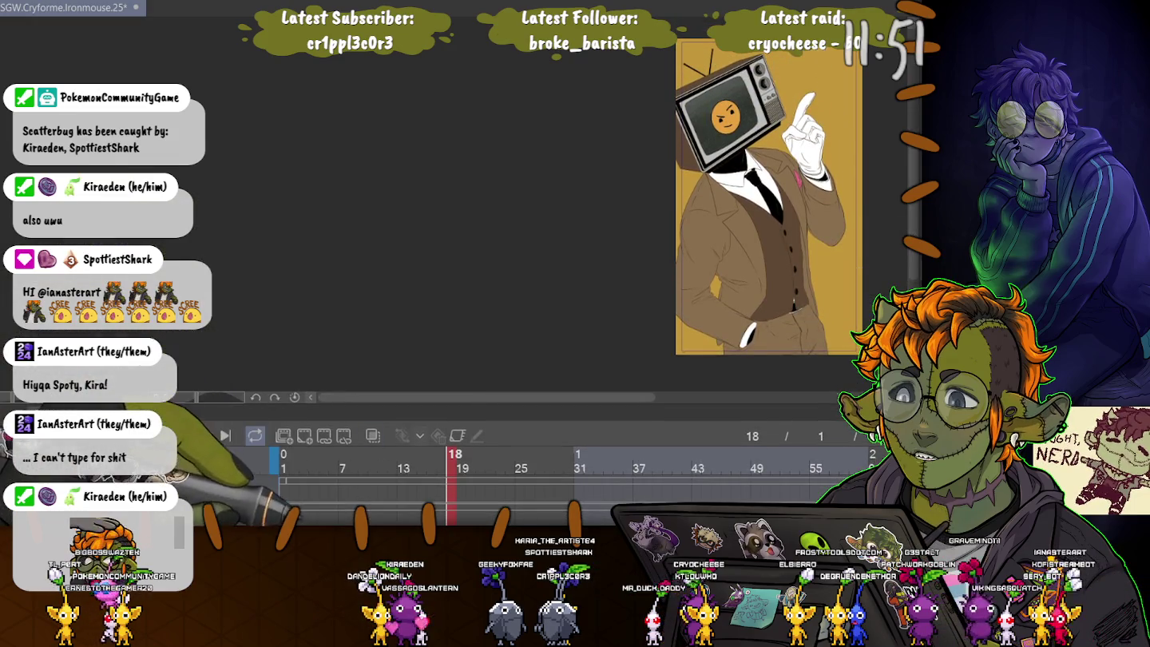
pyautogui.hscroll(-5, 527, 471)
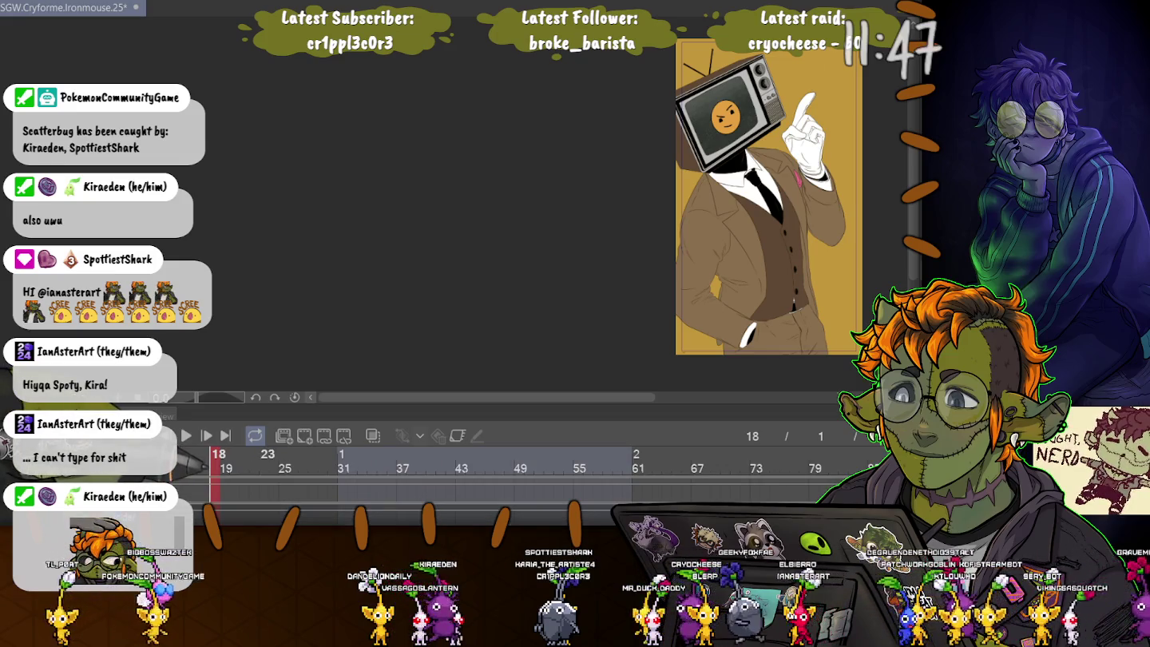
pyautogui.hscroll(8, 528, 199)
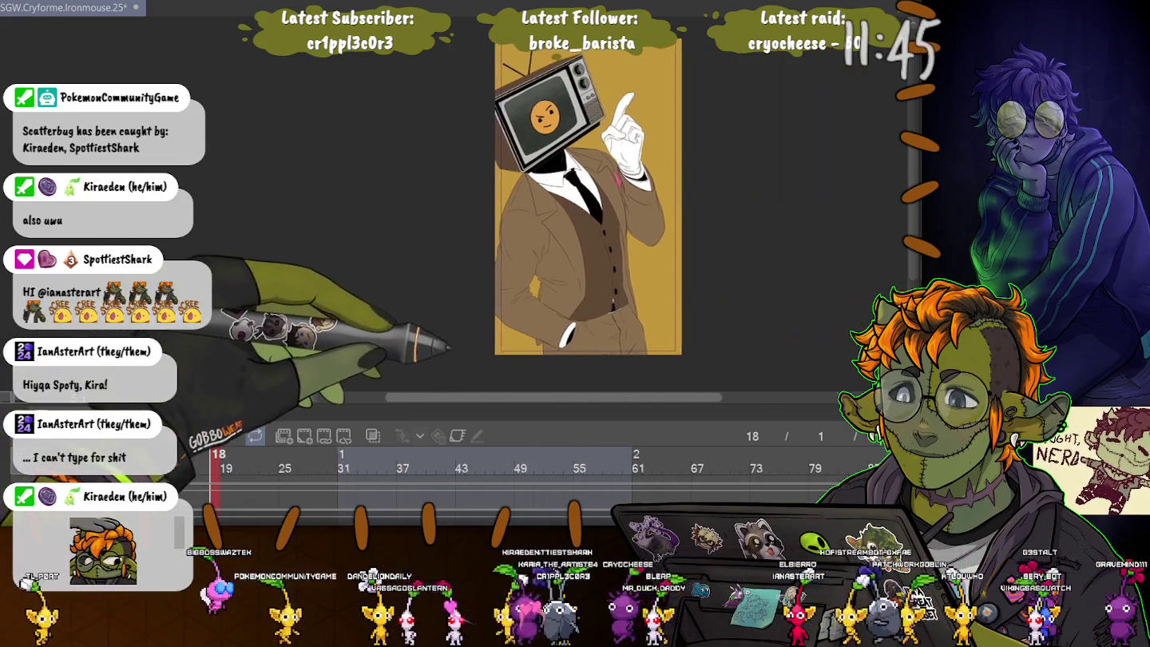
# Step: Step through the TV-head man's keyframe poses at frames 34, 48, 62, 76 and 90
pyautogui.click(372, 459)
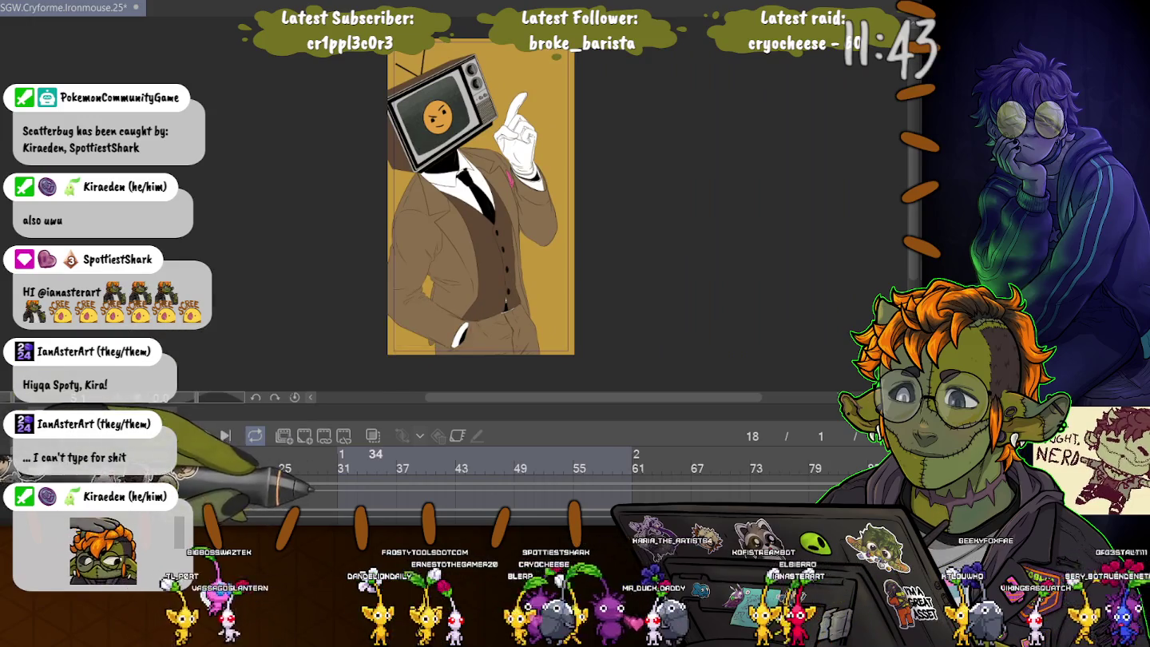
pyautogui.click(511, 460)
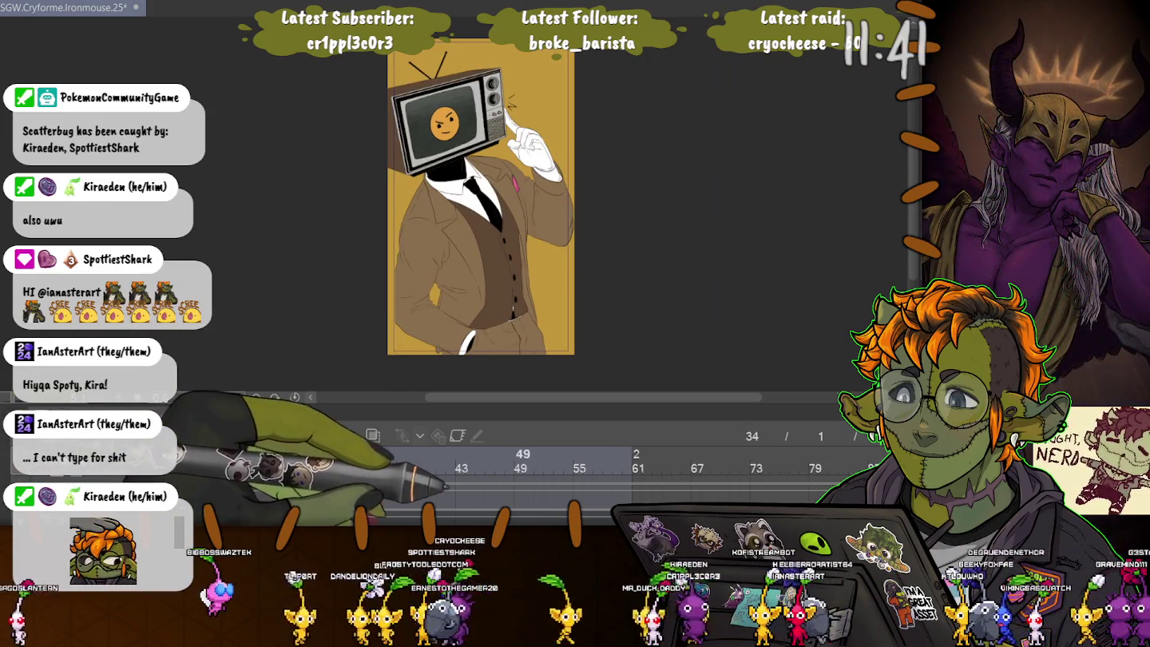
pyautogui.click(643, 459)
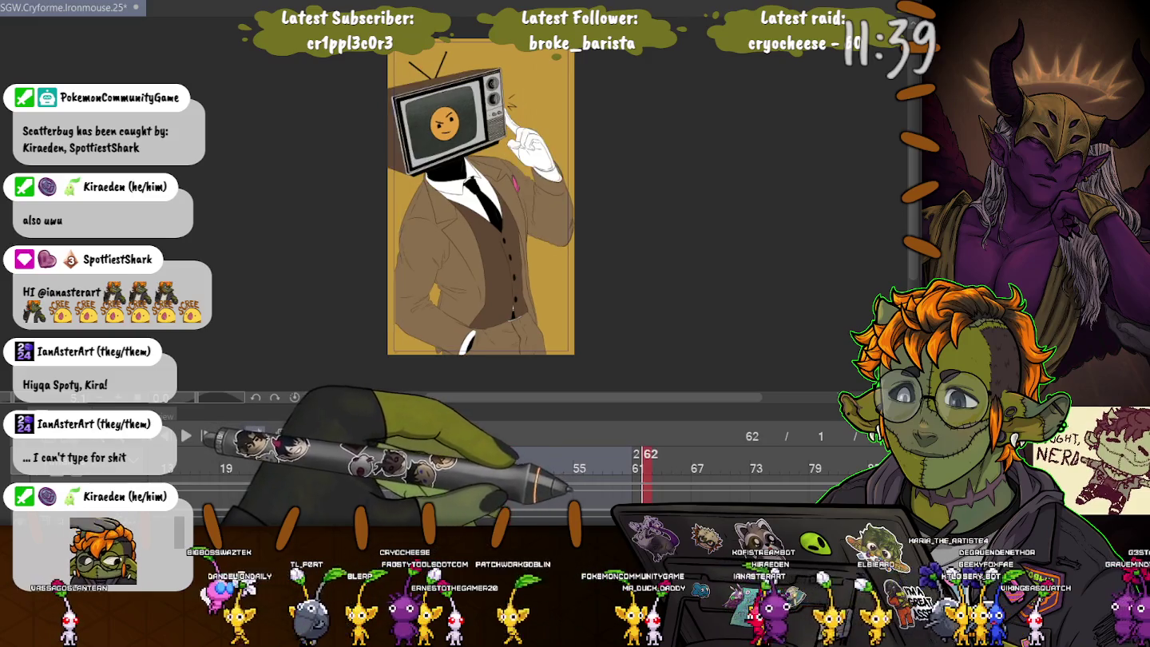
pyautogui.click(787, 459)
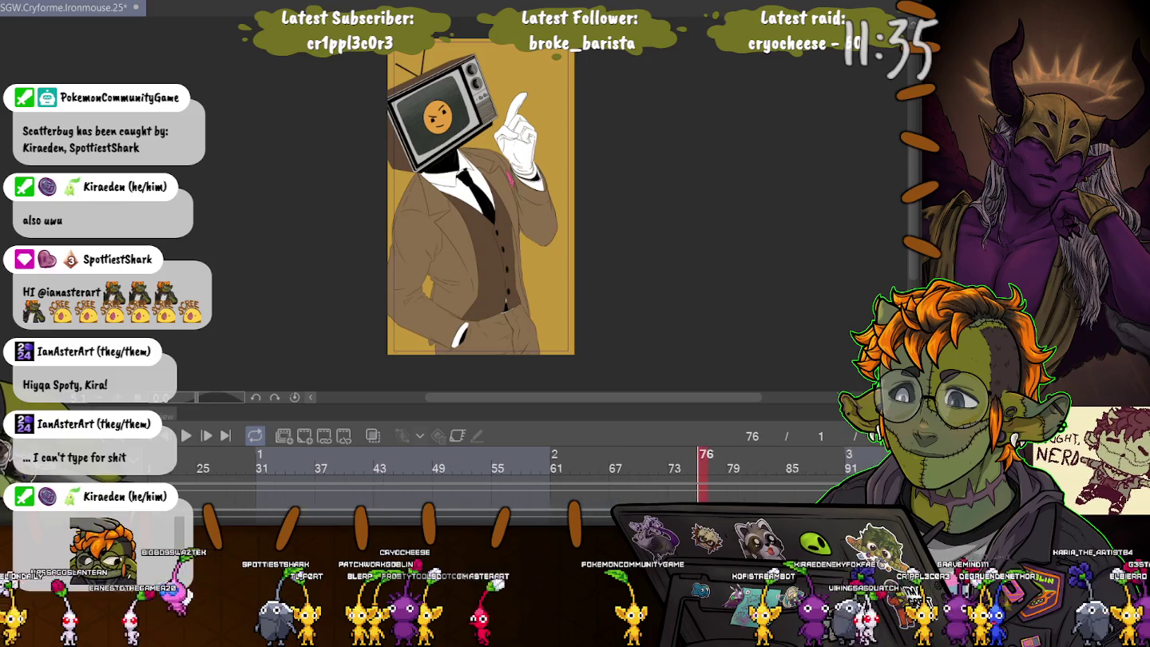
pyautogui.hscroll(5, 559, 471)
pyautogui.hscroll(2, 558, 471)
pyautogui.click(302, 459)
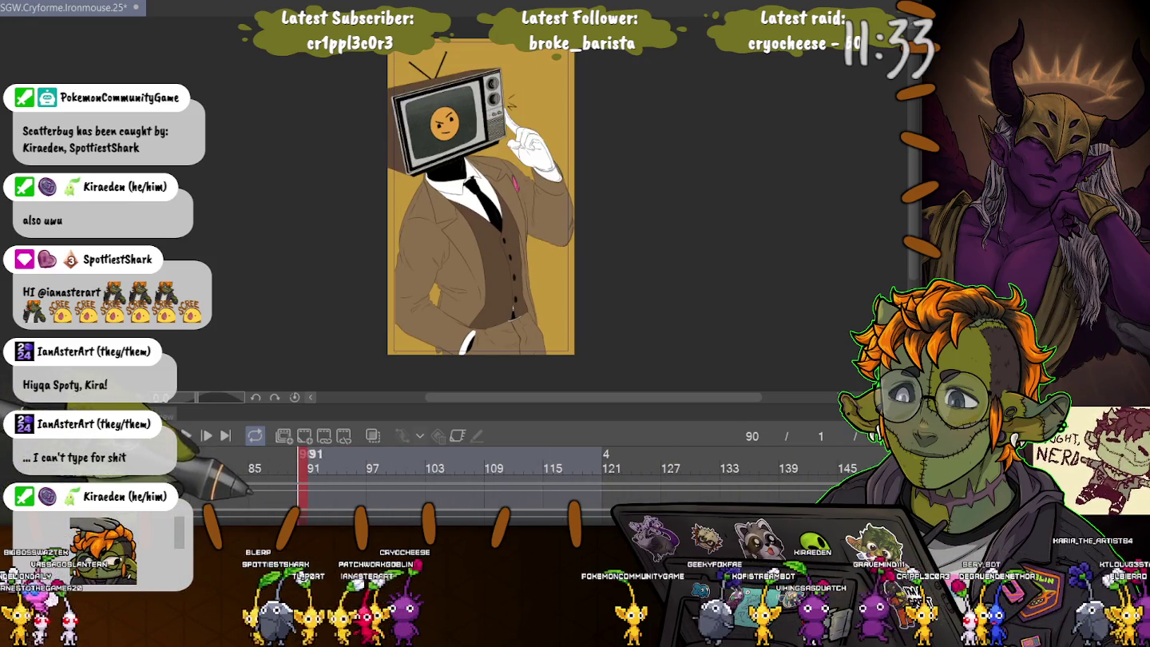
# Step: Scrub through frames 118, 132, 141 and 148, settling back on frame 132
pyautogui.moveTo(444, 464); pyautogui.dragTo(583, 464)
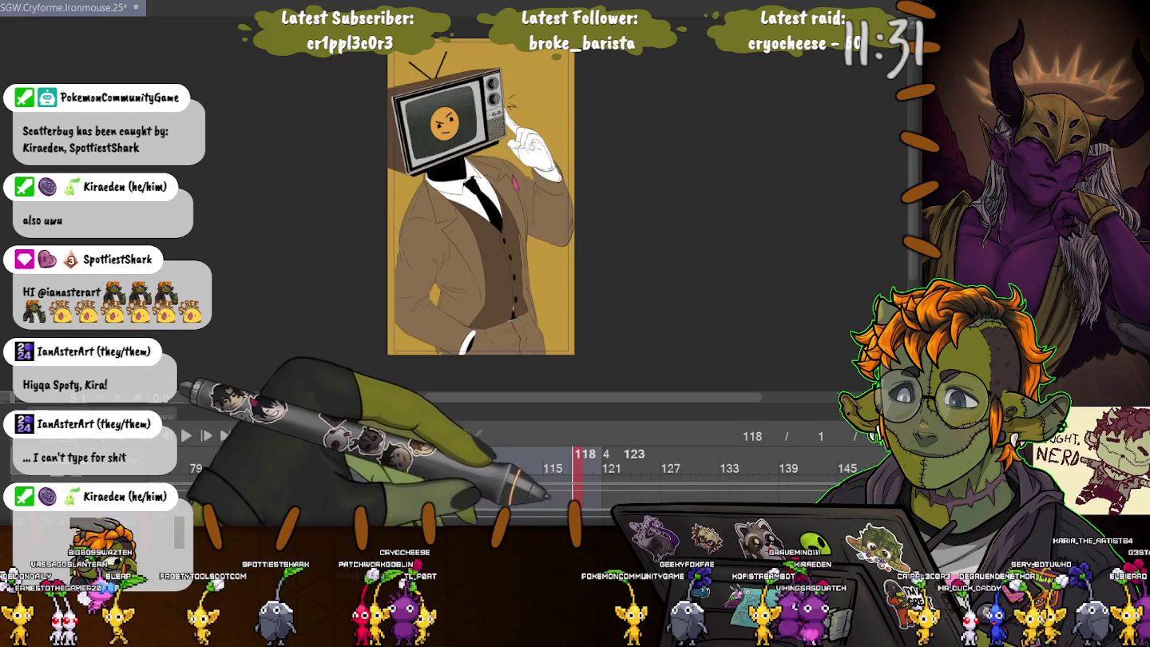
pyautogui.press('space')
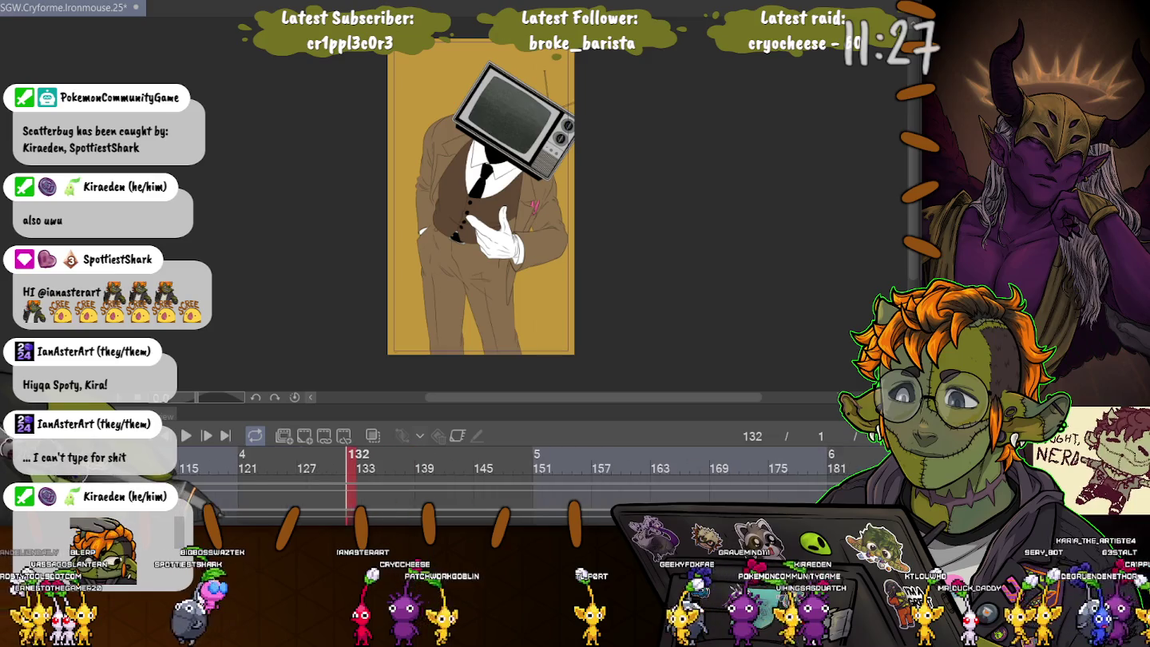
pyautogui.press('Left')
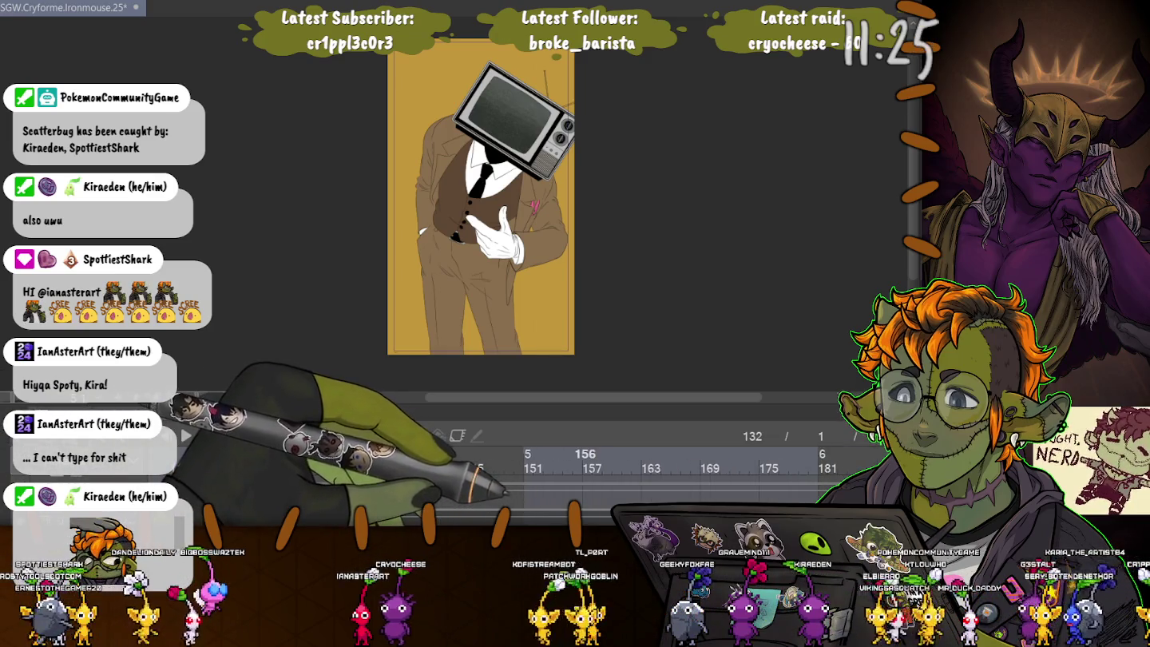
pyautogui.click(339, 487)
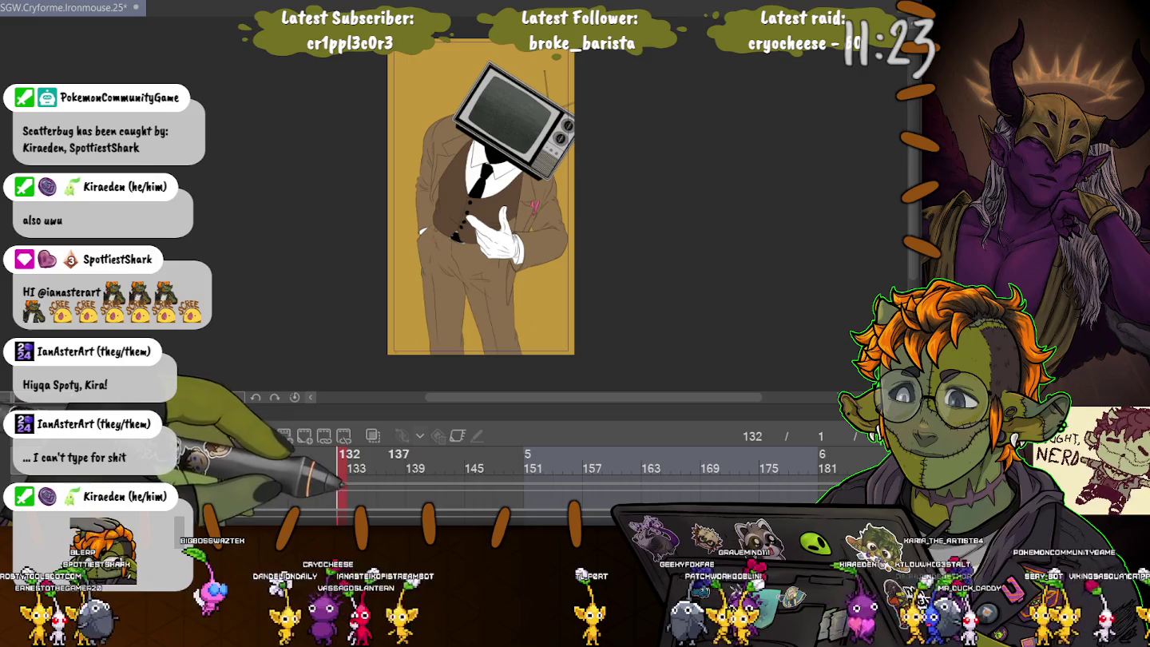
pyautogui.moveTo(339, 479); pyautogui.dragTo(432, 479)
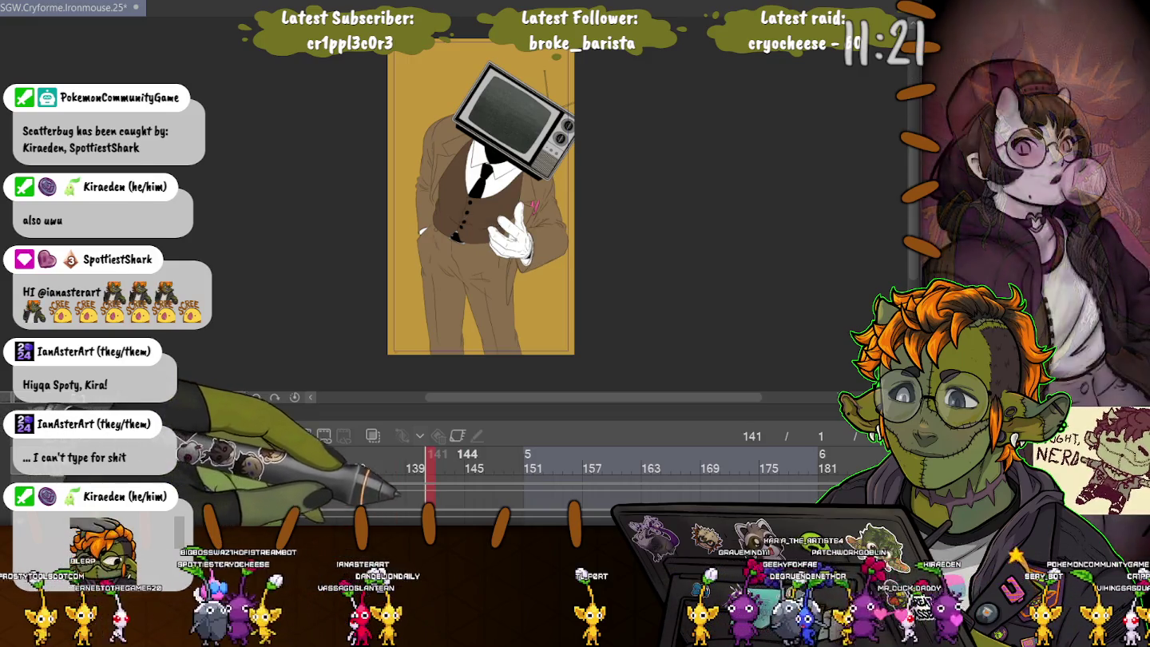
pyautogui.press('Right')
pyautogui.press('Right')
pyautogui.press('Right')
pyautogui.press('Right')
pyautogui.press('Right')
pyautogui.press('Right')
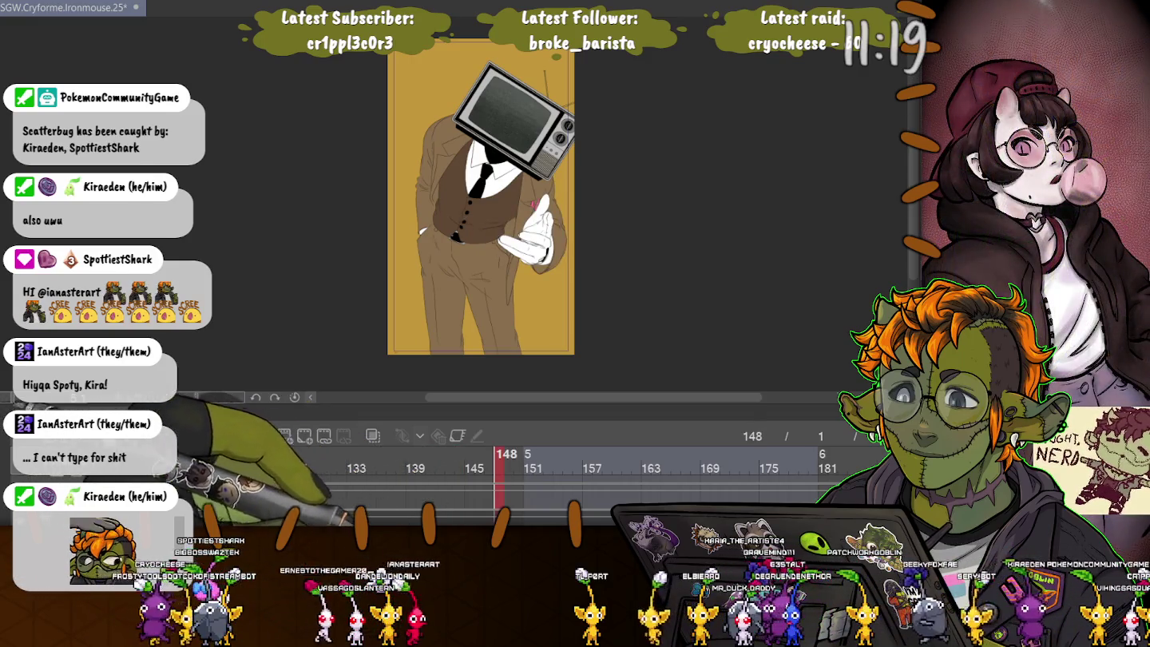
pyautogui.moveTo(348, 479); pyautogui.dragTo(339, 479)
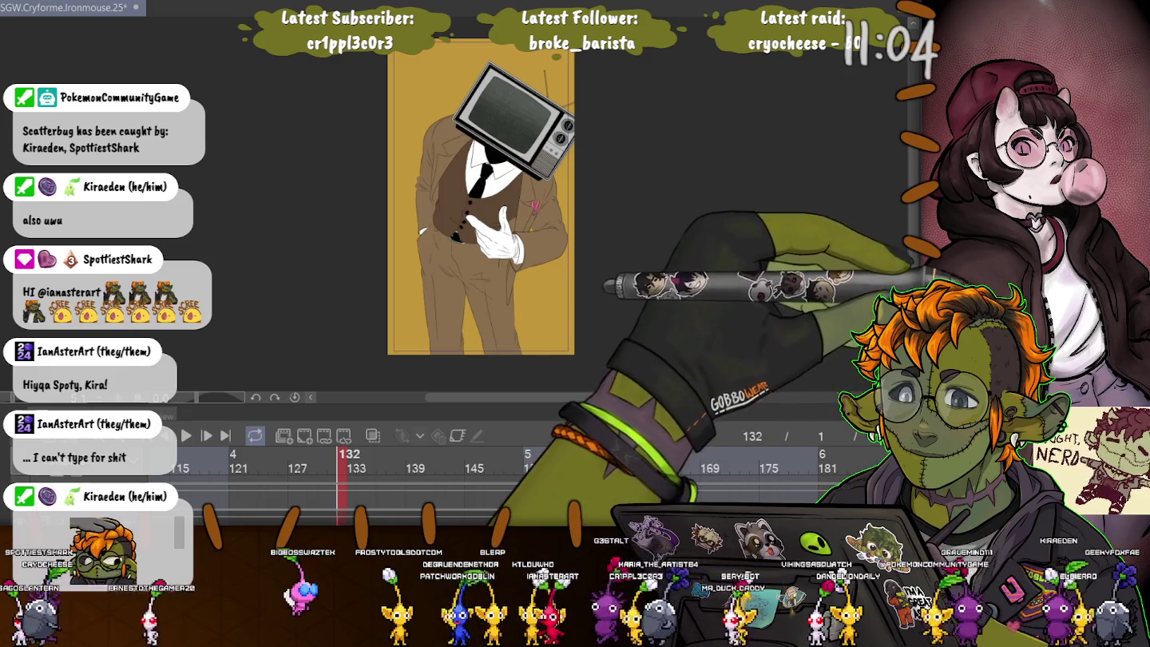
# Step: Clear the accidental selection and zoom the view onto the TV screen
pyautogui.moveTo(491, 209); pyautogui.dragTo(532, 213)
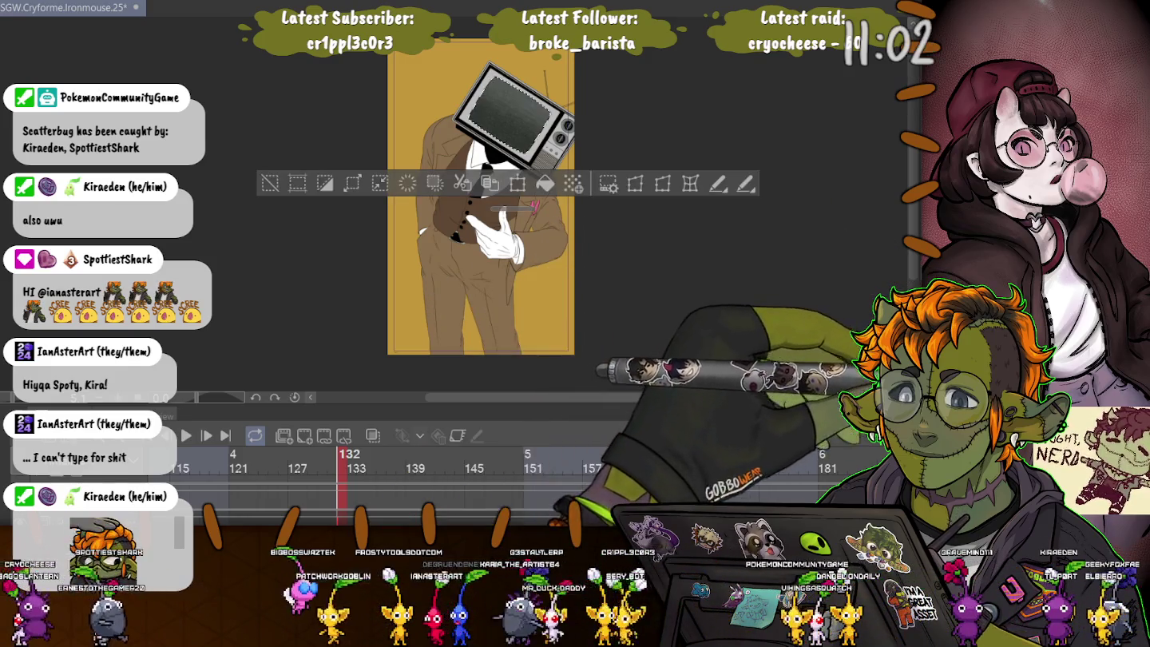
pyautogui.hotkey('ctrl', 'd')
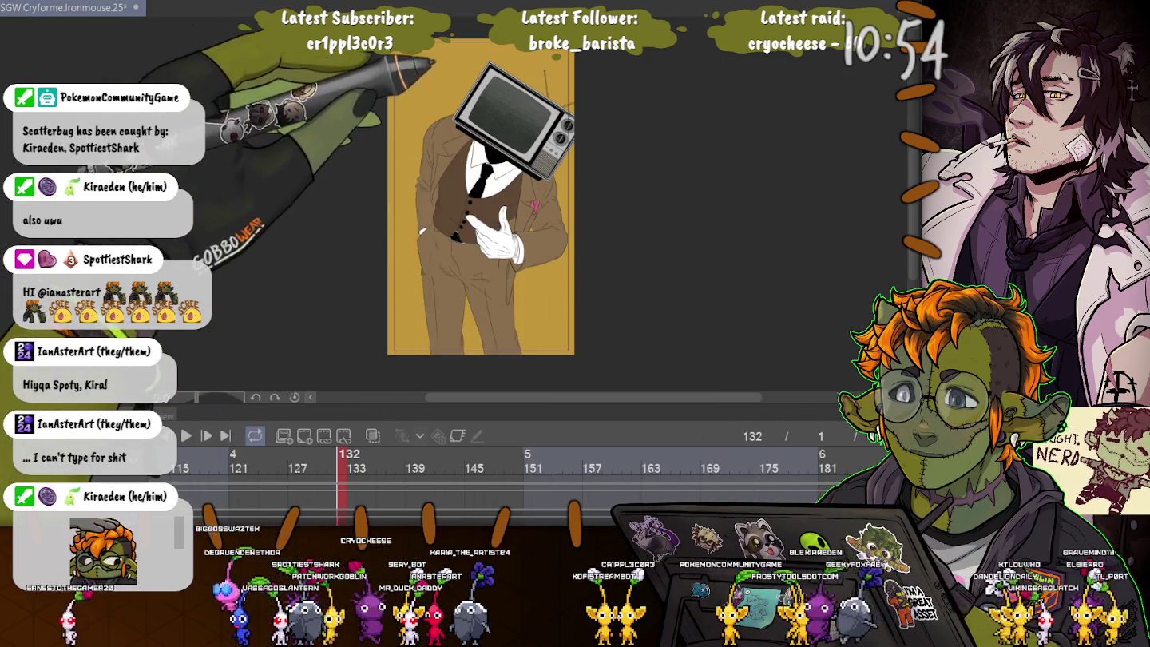
pyautogui.scroll(5, 487, 80)
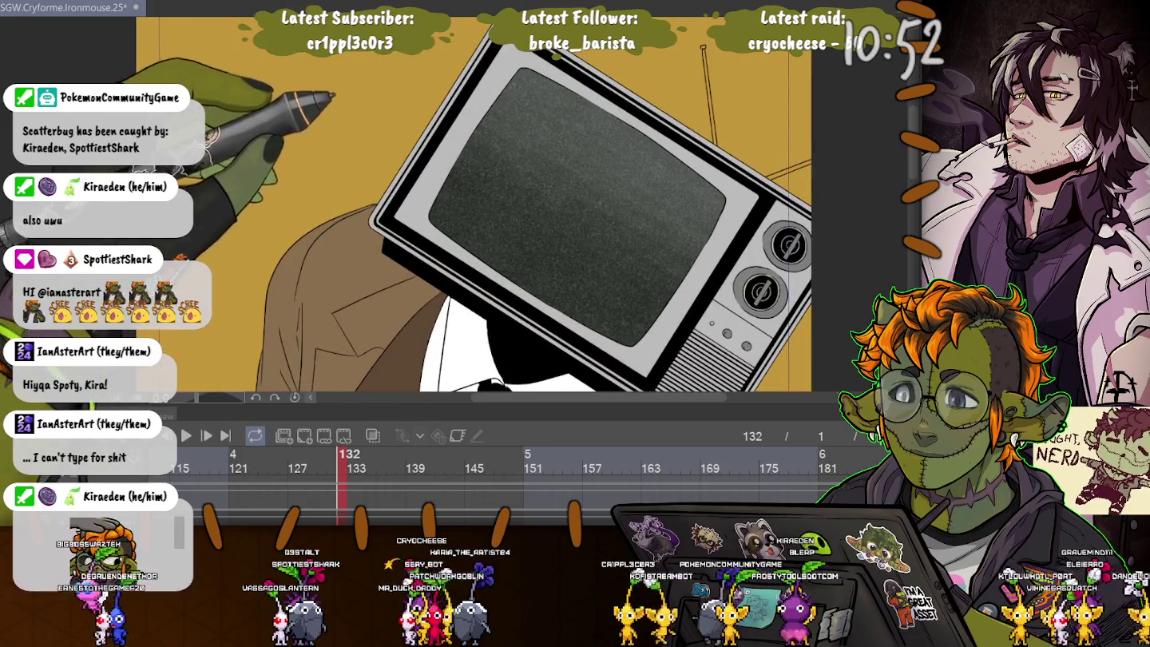
pyautogui.moveTo(559, 240); pyautogui.dragTo(508, 215)
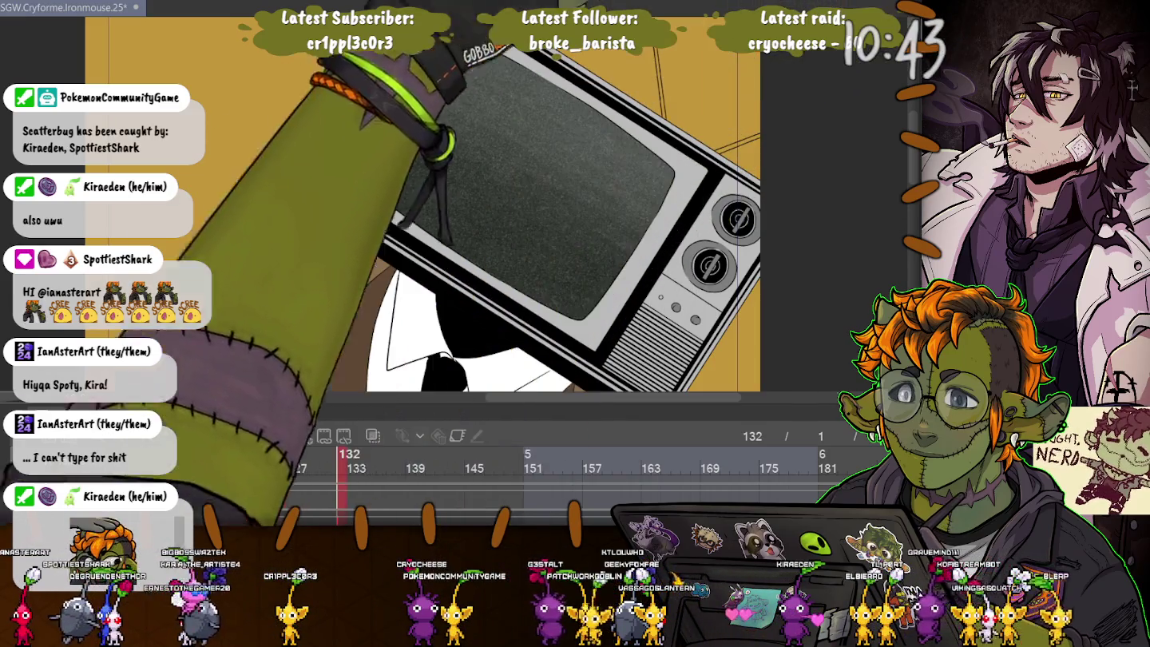
# Step: Enlarge the brush and stamp a big solid yellow circle on the TV screen, undoing smaller attempts
pyautogui.moveTo(558, 158); pyautogui.dragTo(621, 221)
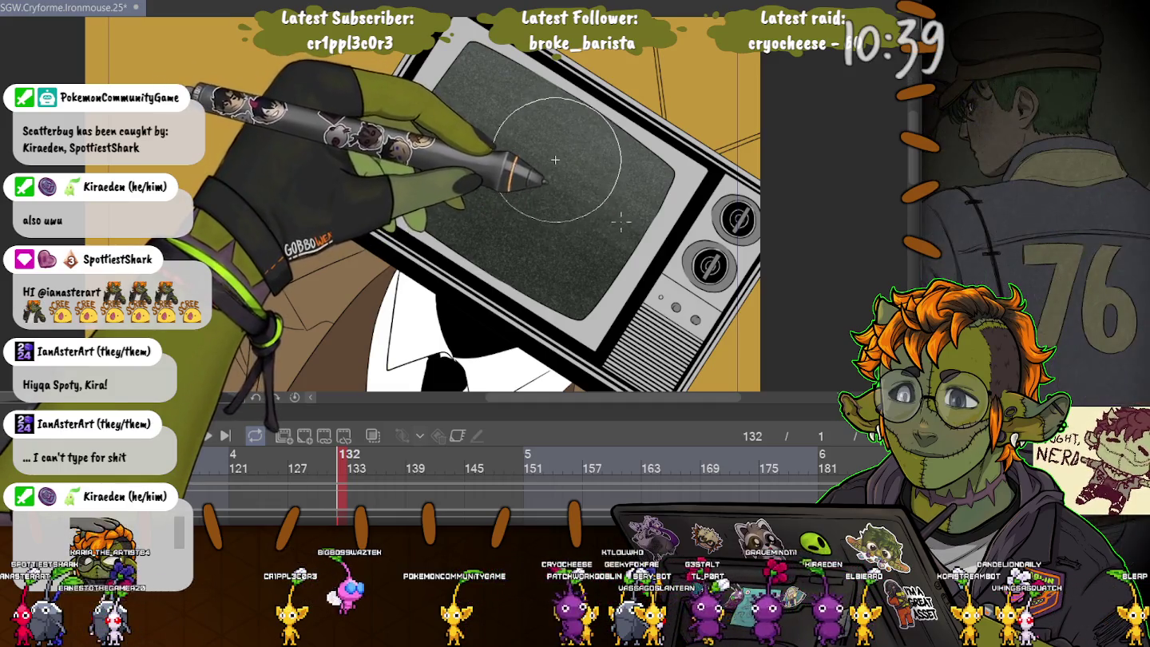
pyautogui.click(556, 161)
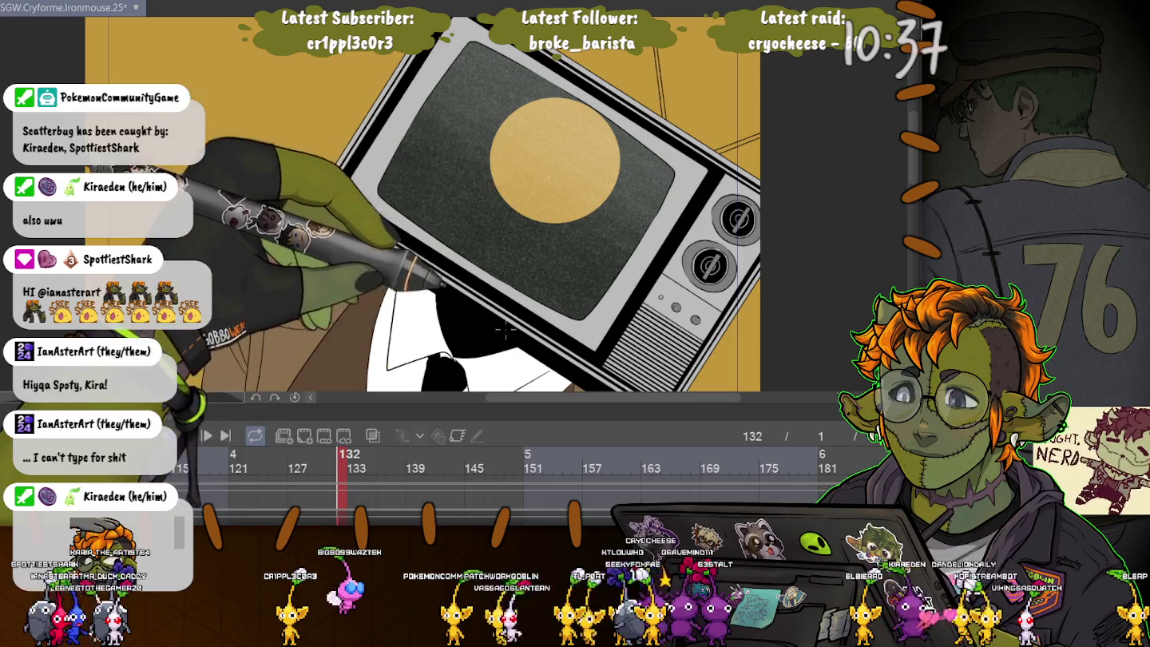
pyautogui.hotkey('ctrl', 'z')
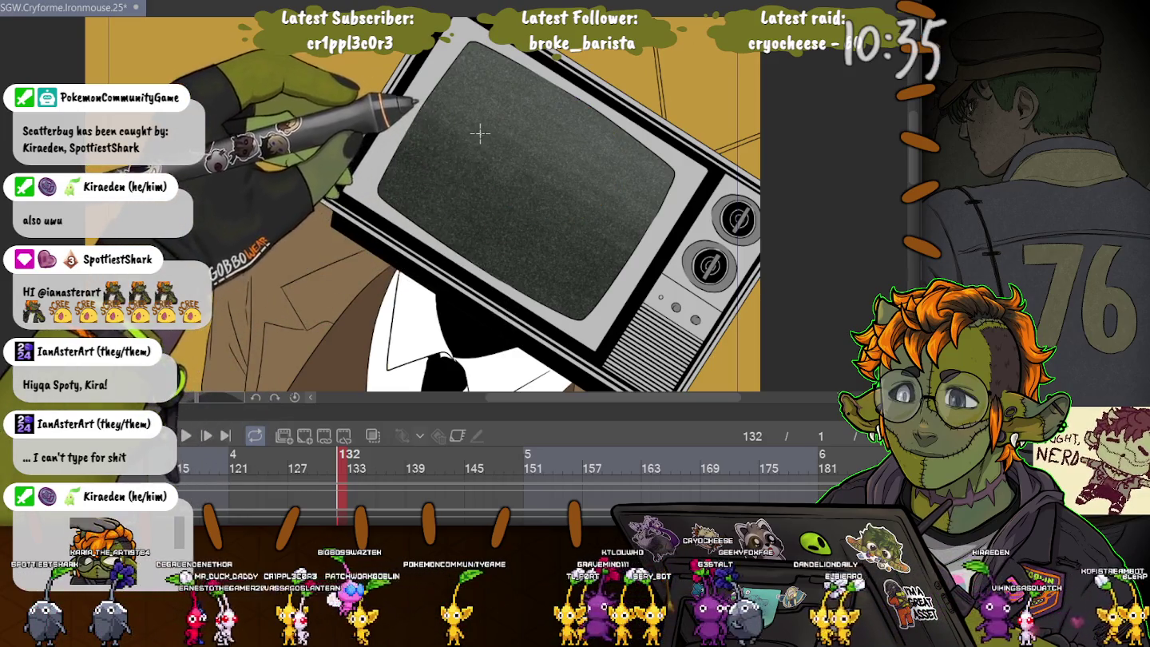
pyautogui.moveTo(546, 209); pyautogui.dragTo(611, 260)
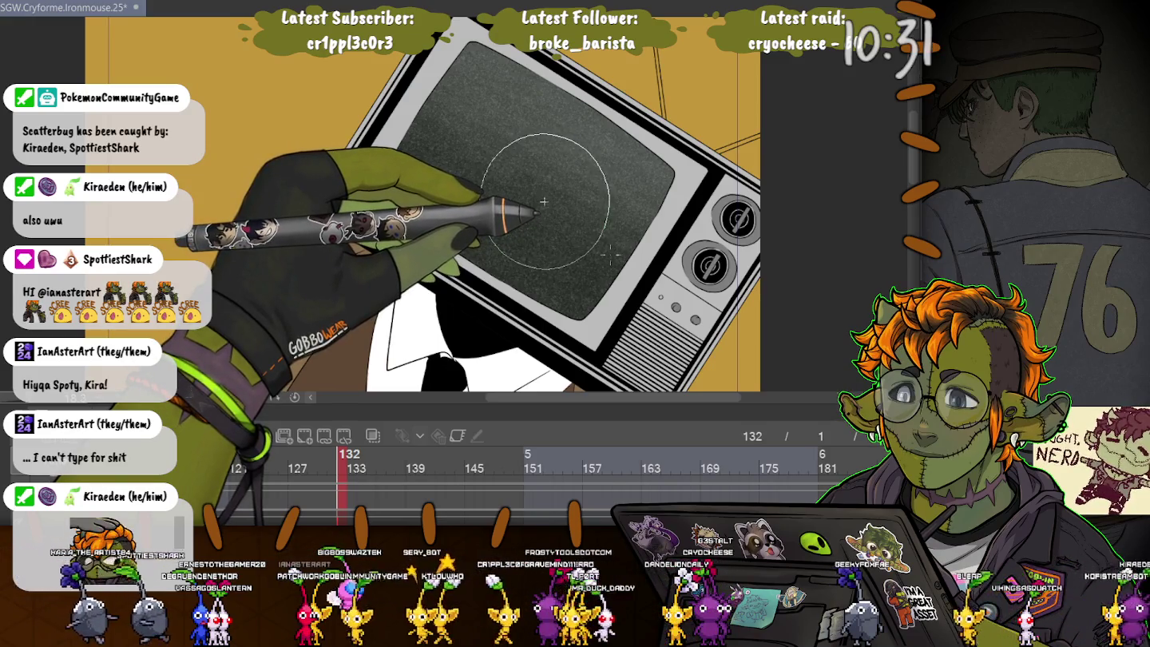
pyautogui.click(544, 202)
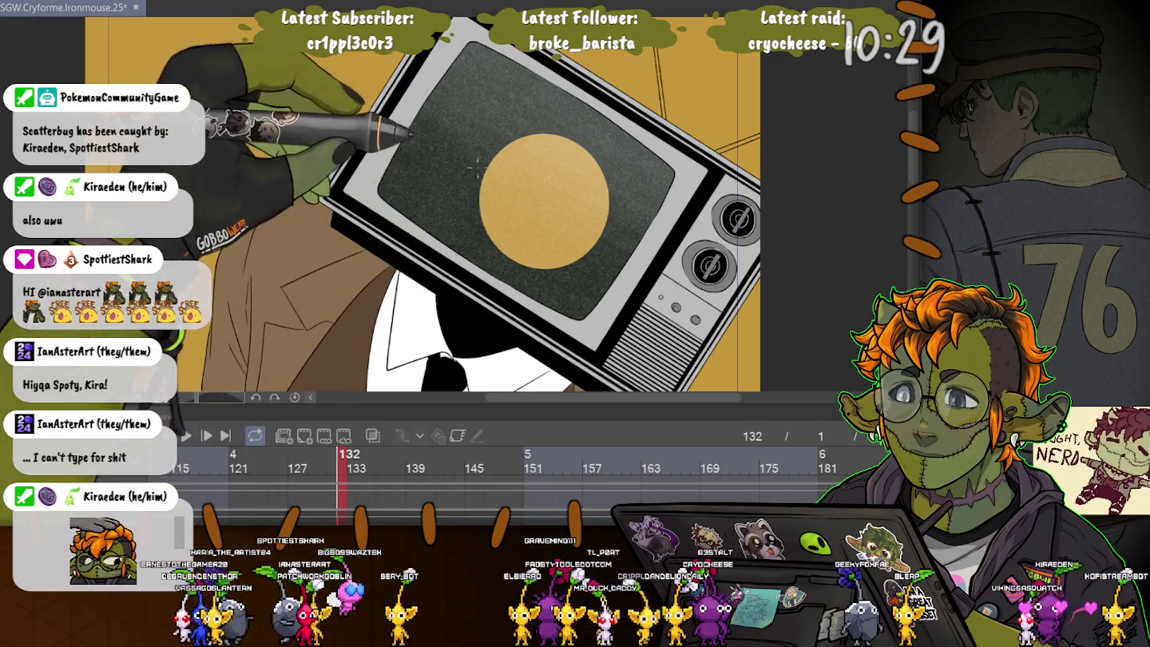
pyautogui.hotkey('ctrl', 'z')
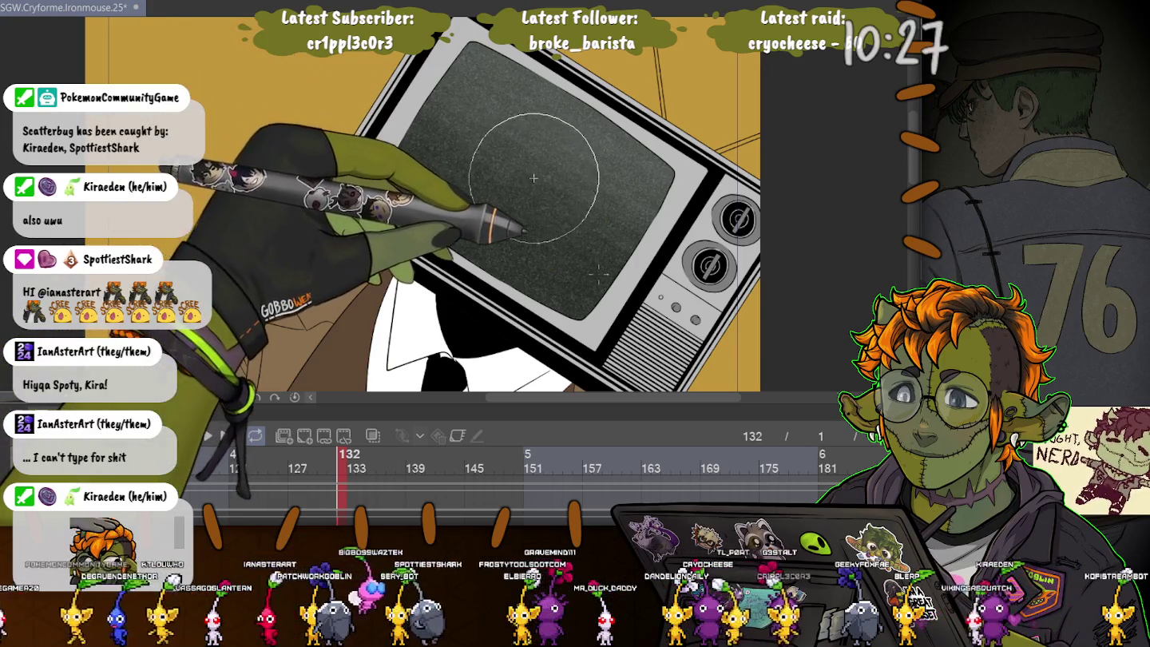
pyautogui.press(']')
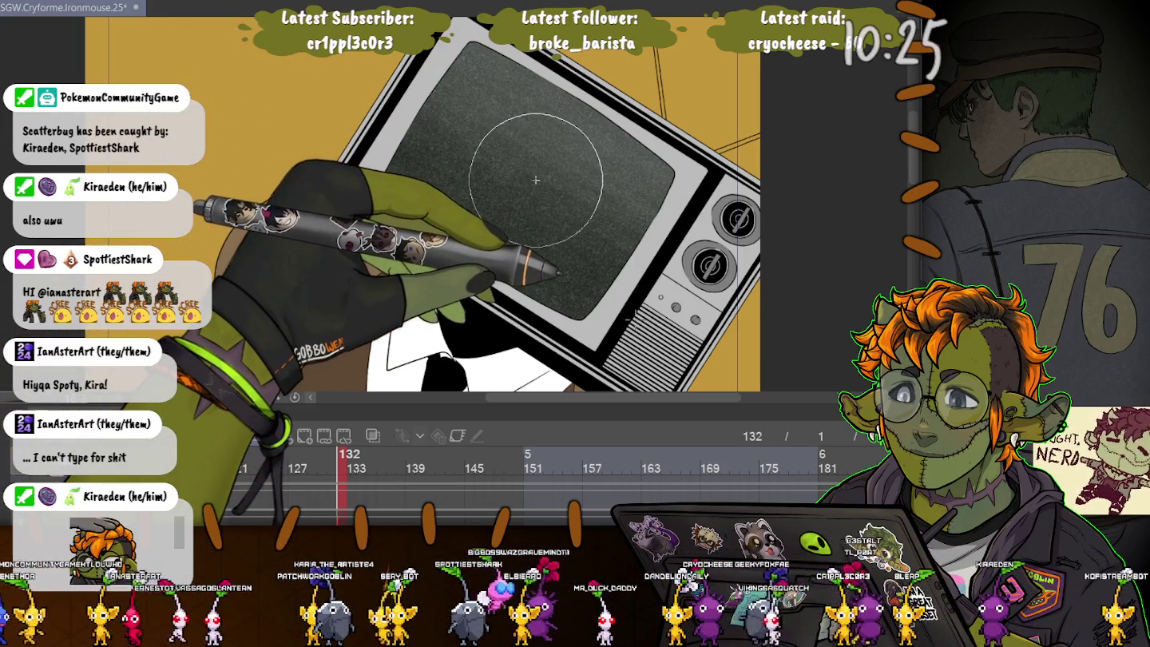
pyautogui.click(535, 181)
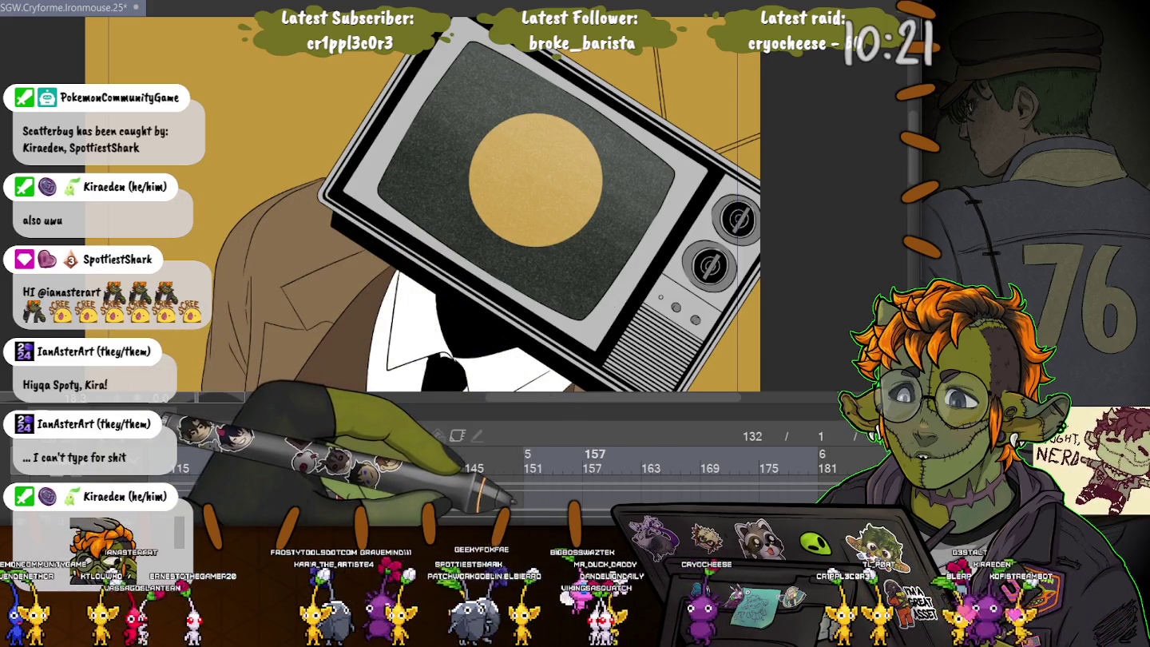
# Step: Free Transform the new circle into the centre of the TV screen and commit it
pyautogui.hotkey('ctrl', 't')
pyautogui.moveTo(519, 181)
pyautogui.mouseDown()
pyautogui.moveTo(551, 164)
pyautogui.moveTo(591, 207)
pyautogui.moveTo(603, 247)
pyautogui.mouseUp()
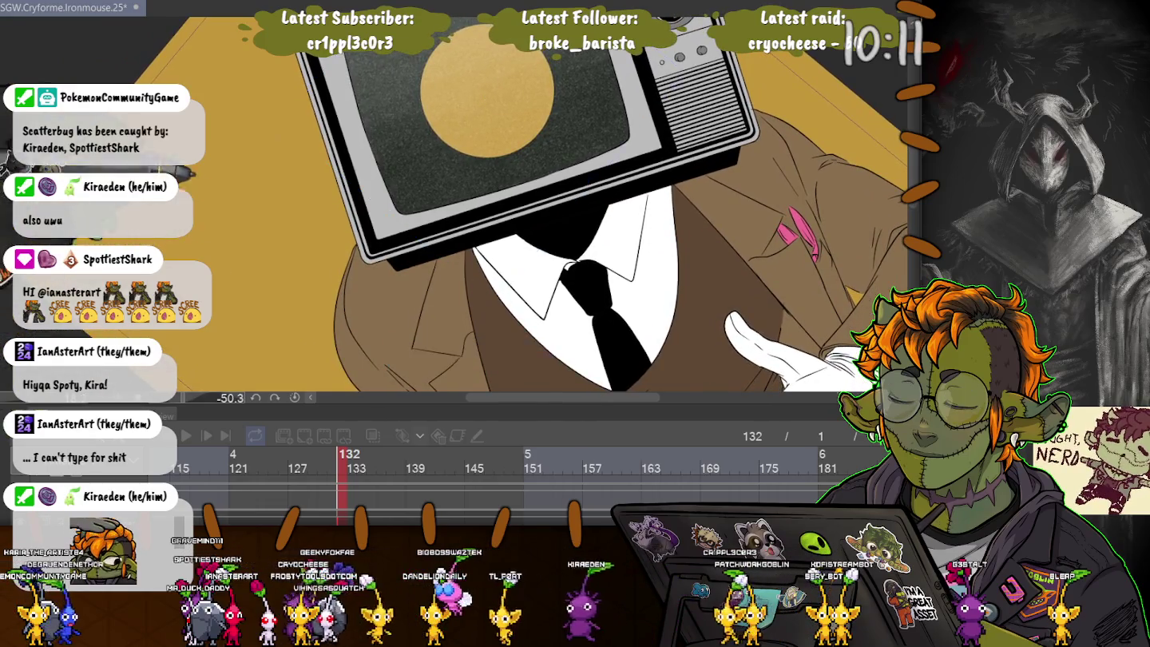
pyautogui.scroll(3, 527, 205)
pyautogui.scroll(1, 527, 205)
pyautogui.scroll(1, 527, 205)
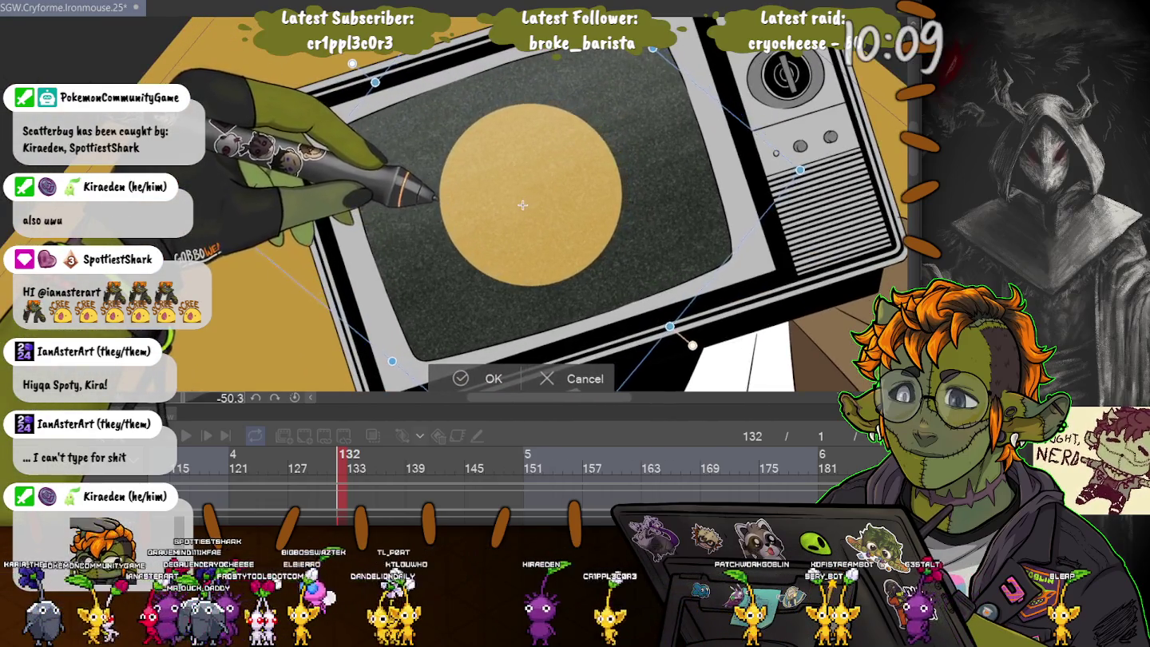
pyautogui.moveTo(522, 205); pyautogui.dragTo(526, 205)
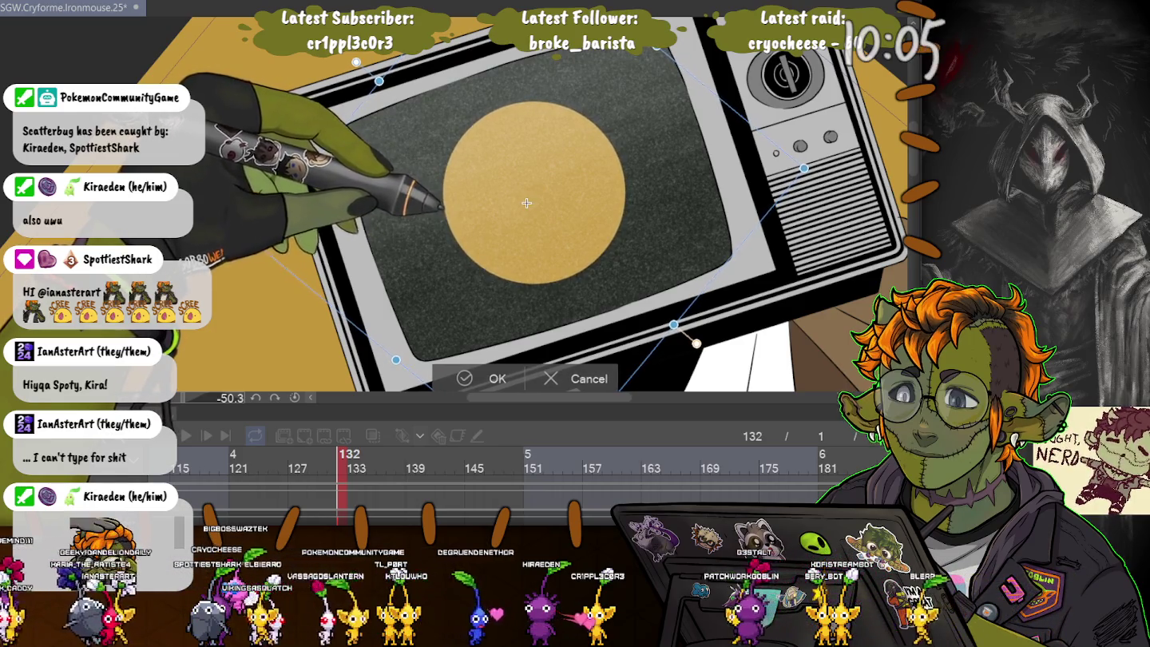
pyautogui.moveTo(528, 203); pyautogui.dragTo(529, 205)
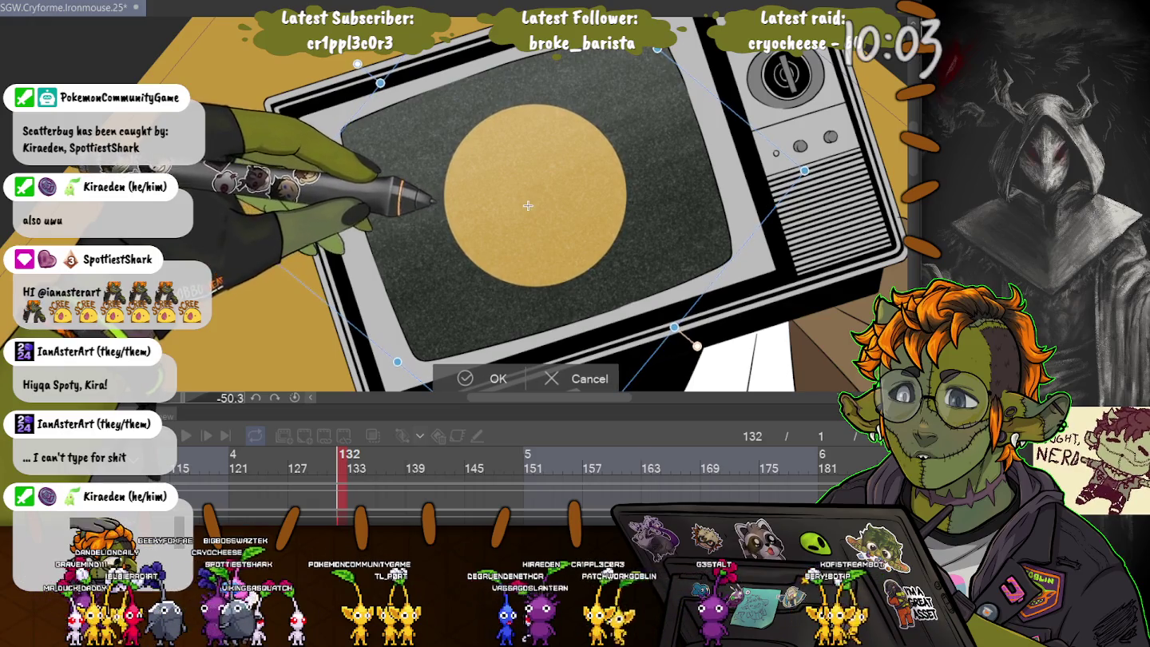
pyautogui.press('Return')
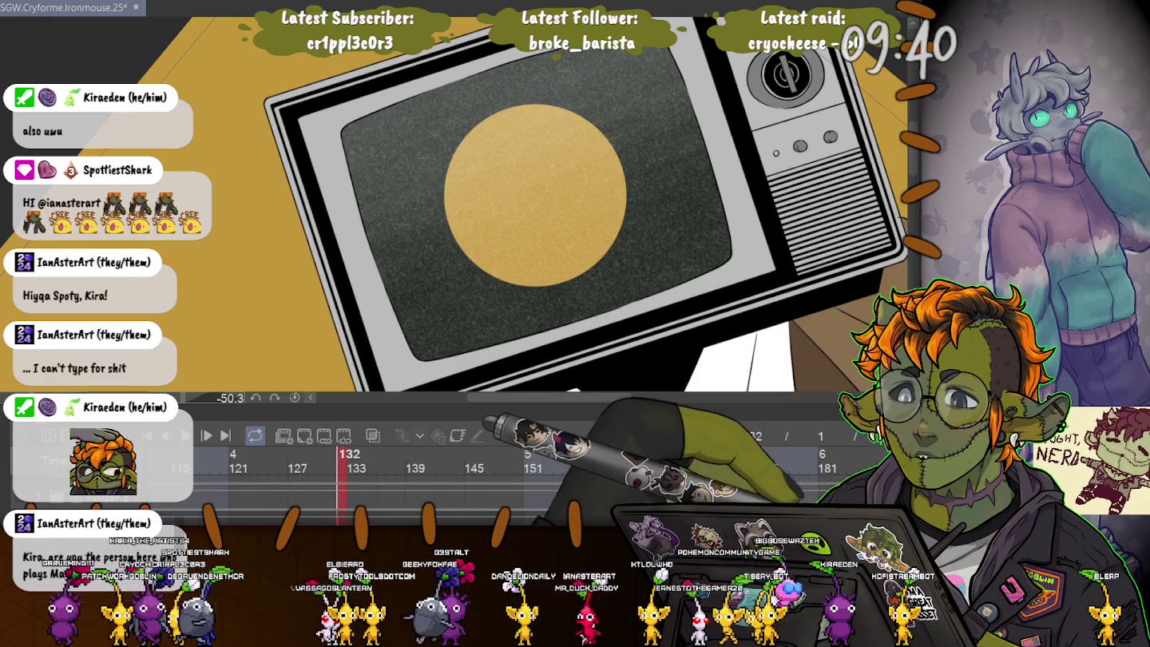
# Step: Check the face on frame 118, return to frame 132, centre the TV and Auto Select its yellow circle
pyautogui.click(211, 468)
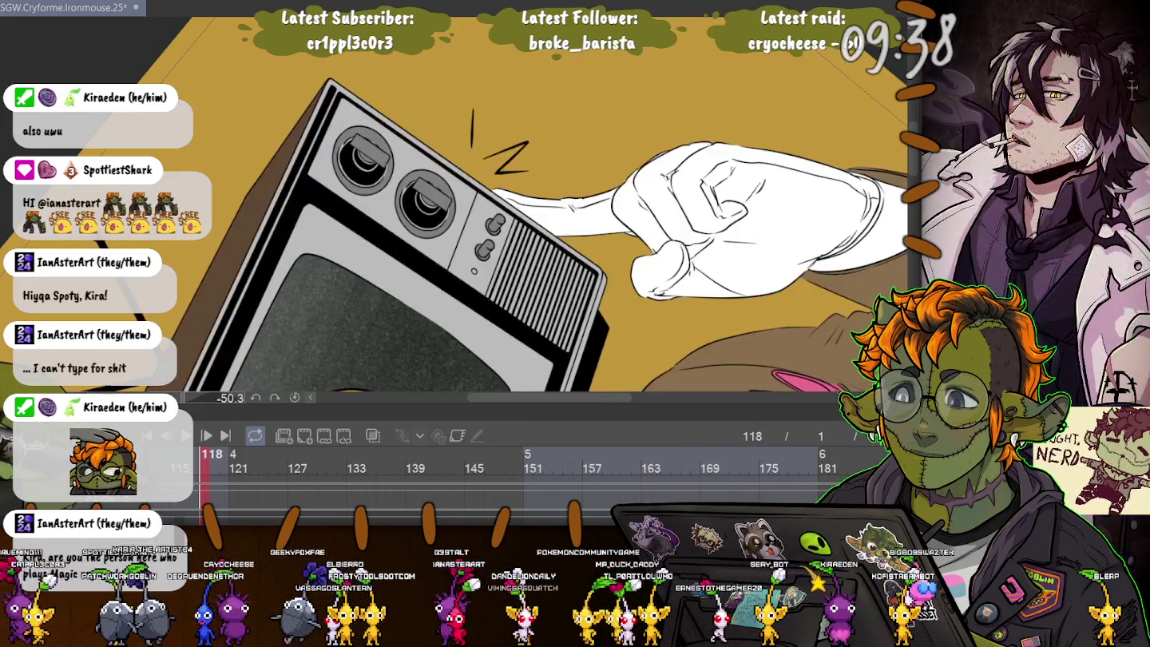
pyautogui.scroll(3, 459, 207)
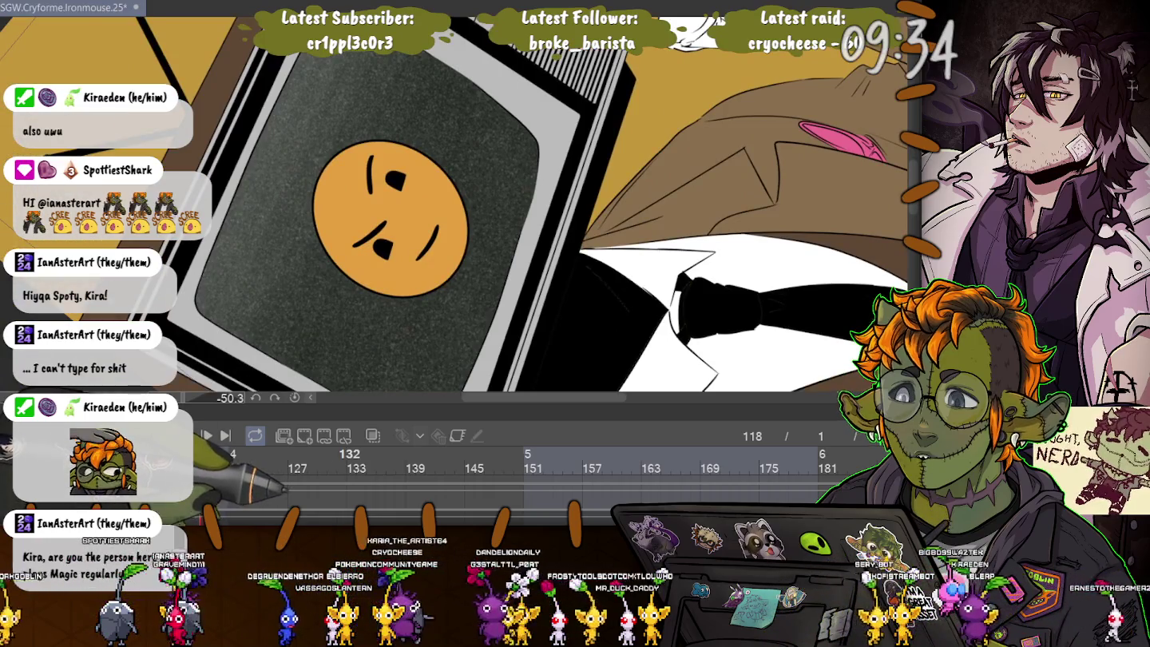
pyautogui.click(341, 468)
pyautogui.scroll(-3, 412, 351)
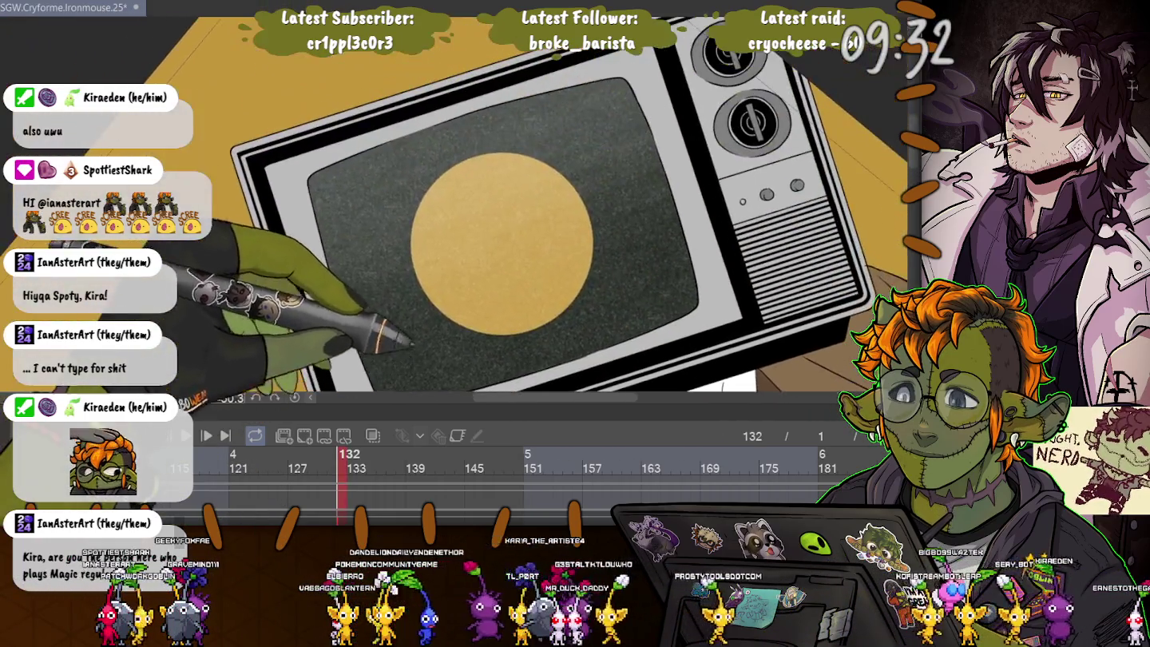
pyautogui.moveTo(321, 297); pyautogui.dragTo(340, 306)
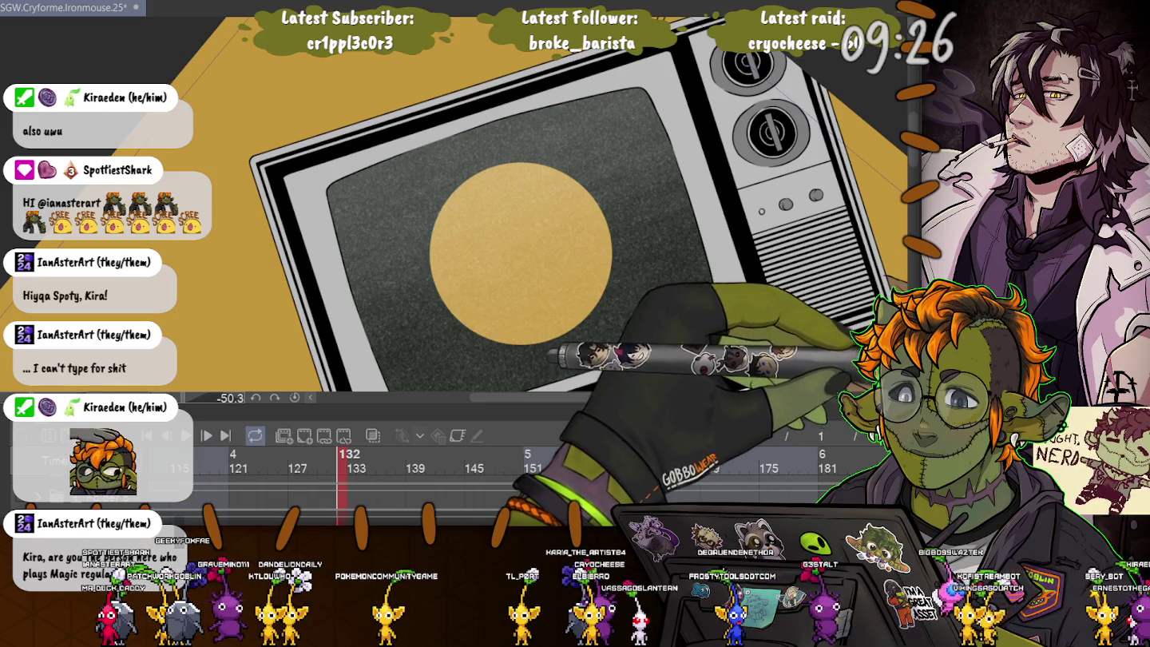
pyautogui.click(521, 254)
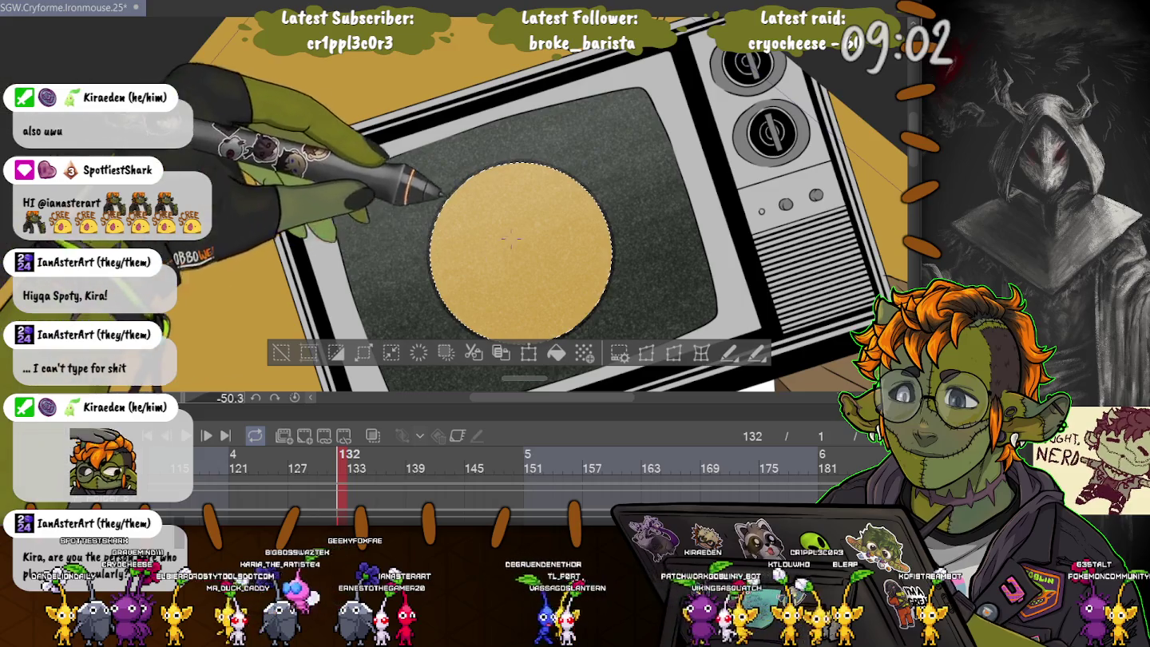
pyautogui.scroll(3, 508, 240)
# Step: Deselect the yellow circle with Ctrl+D and zoom in on it
pyautogui.hotkey('ctrl', 'd')
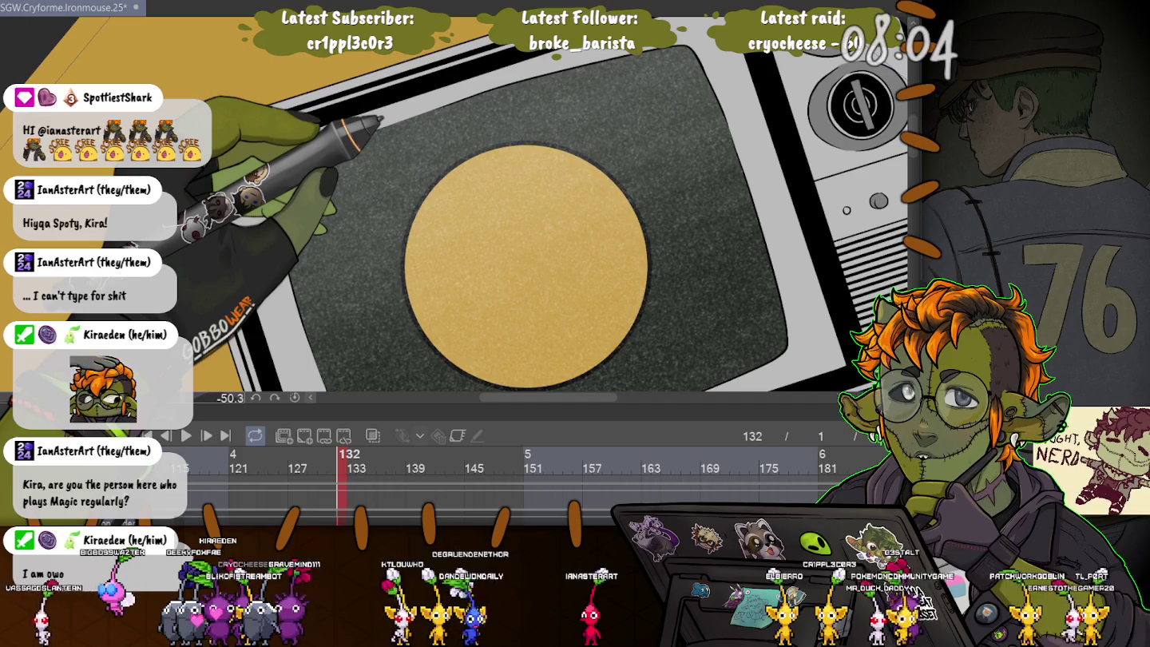
pyautogui.scroll(2, 467, 255)
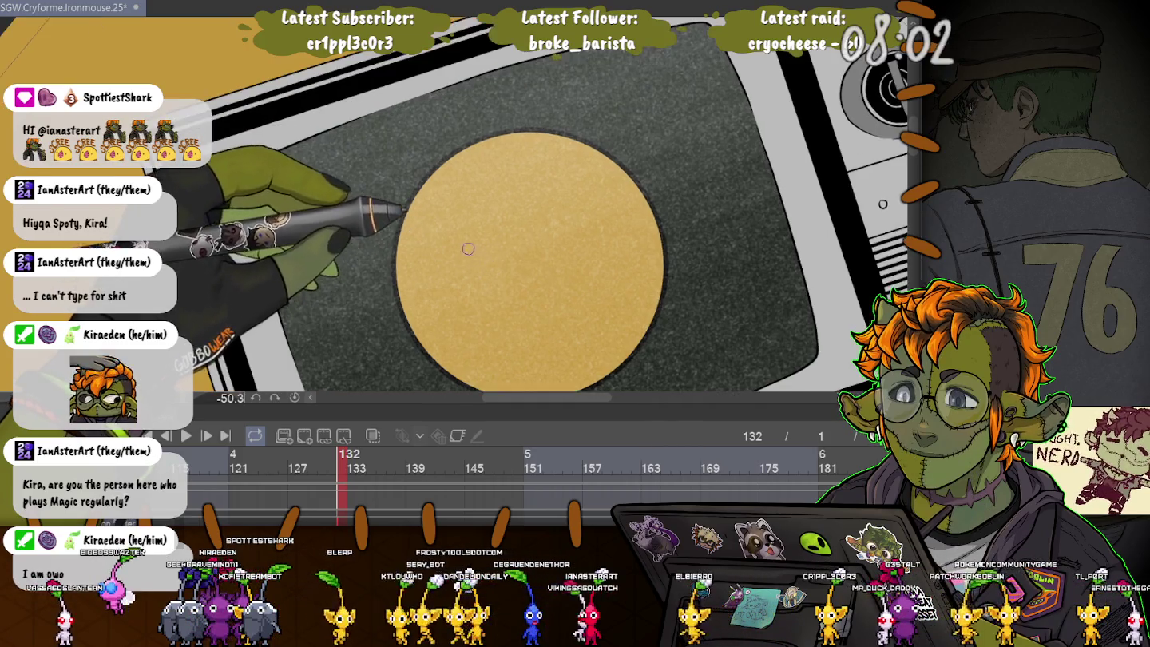
# Step: Draw a dark oval eye on the circle and copy it to the right as the second eye
pyautogui.moveTo(464, 254)
pyautogui.mouseDown()
pyautogui.moveTo(456, 270)
pyautogui.moveTo(469, 270)
pyautogui.mouseUp()
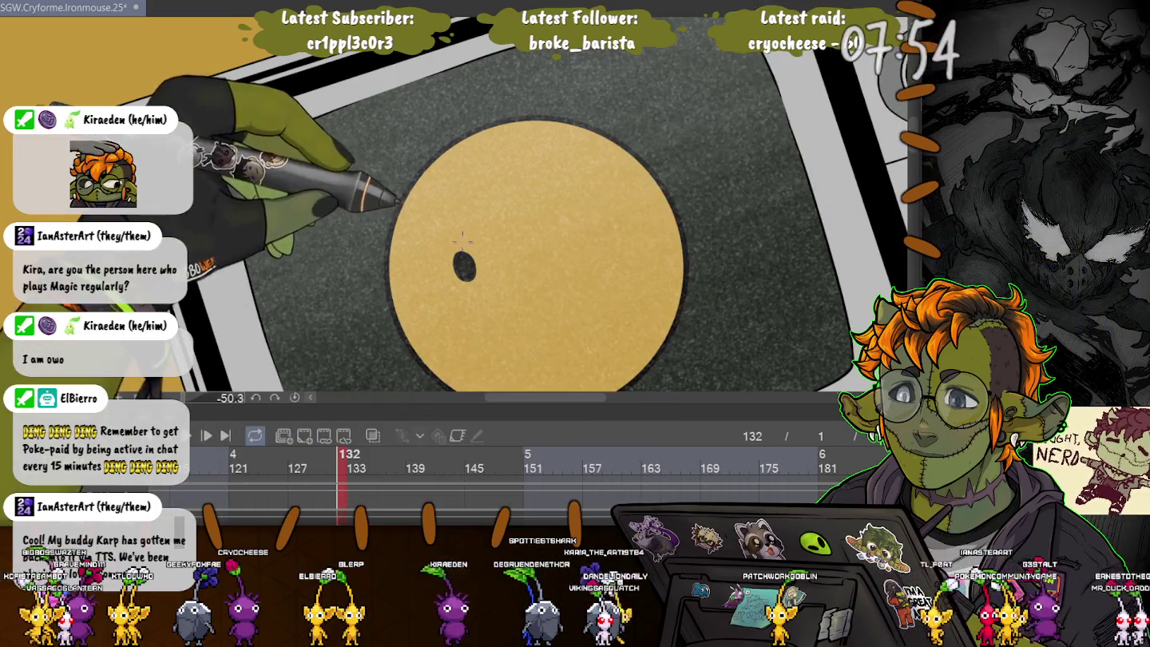
pyautogui.moveTo(459, 234); pyautogui.dragTo(447, 243)
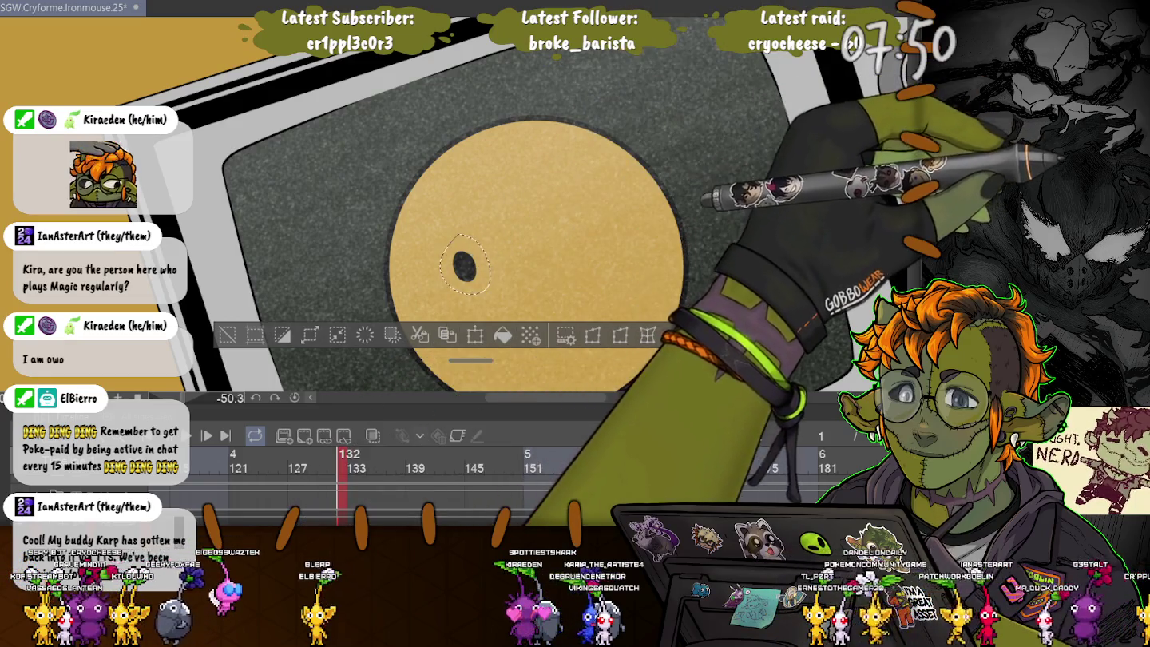
pyautogui.moveTo(464, 266)
pyautogui.mouseDown()
pyautogui.moveTo(586, 266)
pyautogui.moveTo(578, 221)
pyautogui.mouseUp()
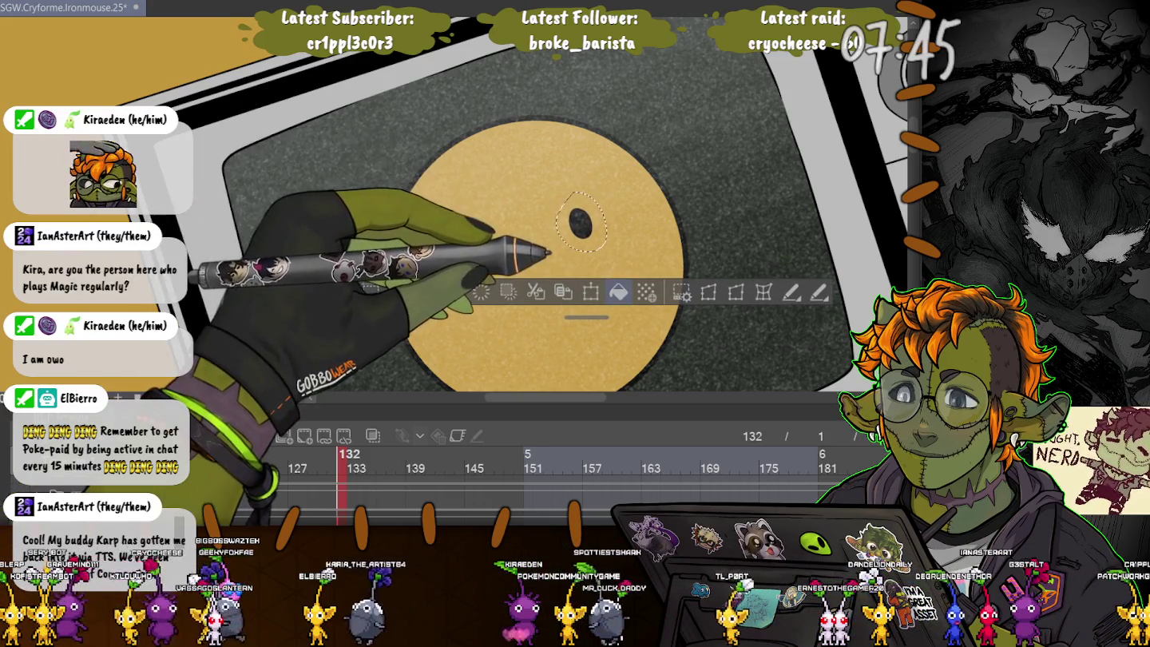
pyautogui.hotkey('ctrl', 'd')
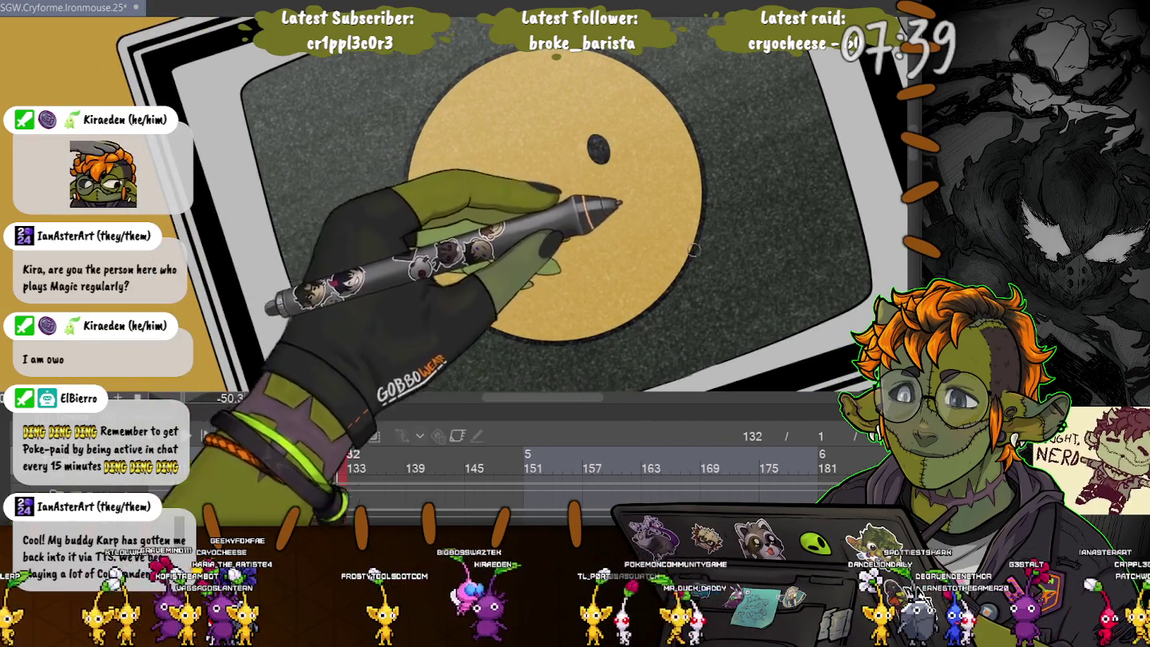
# Step: Rotate the canvas and try curved smile strokes beneath the eyes, undoing the rejected ones
pyautogui.moveTo(412, 257); pyautogui.dragTo(557, 130)
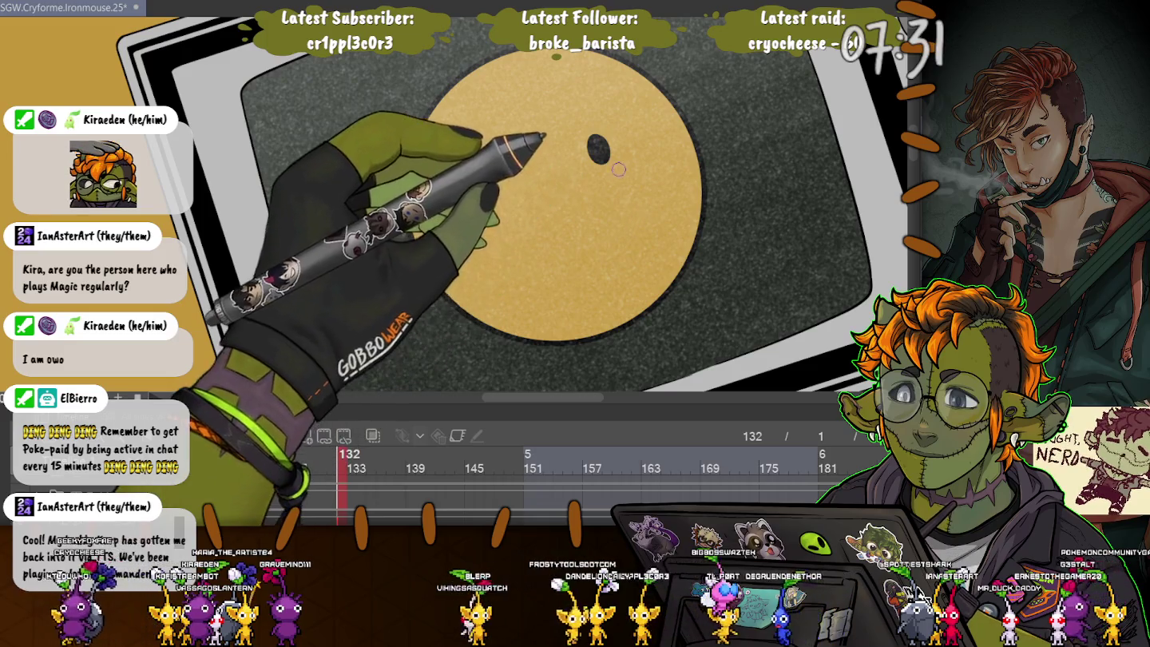
pyautogui.moveTo(615, 209); pyautogui.dragTo(415, 228)
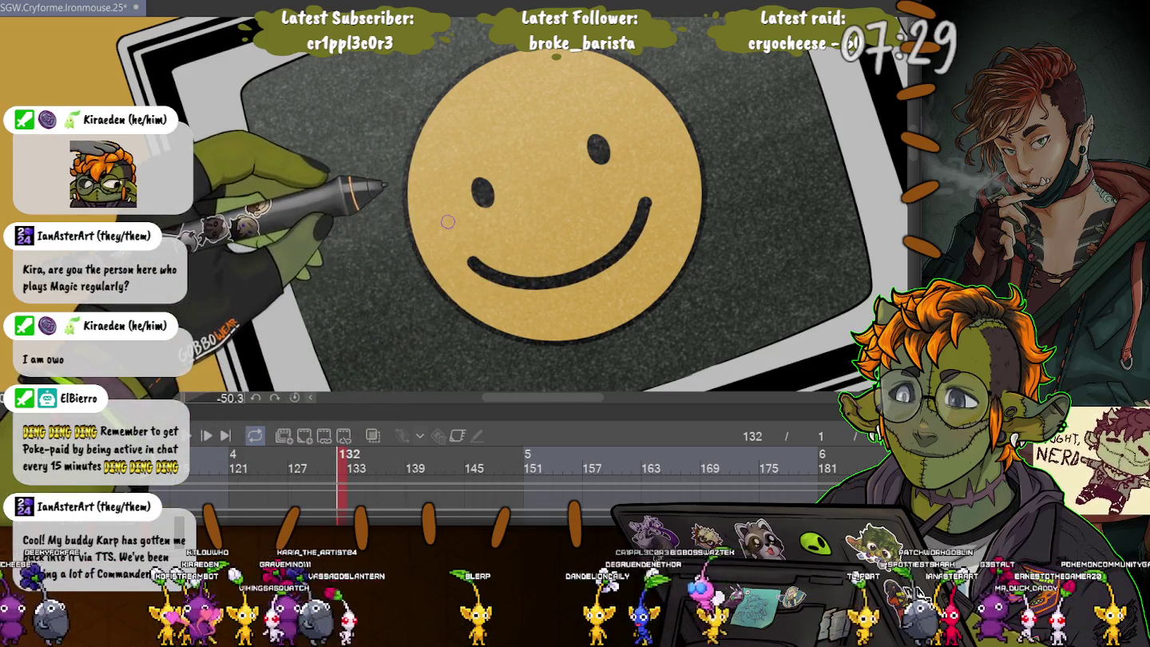
pyautogui.hotkey('ctrl', 'z')
pyautogui.moveTo(470, 256); pyautogui.dragTo(630, 240)
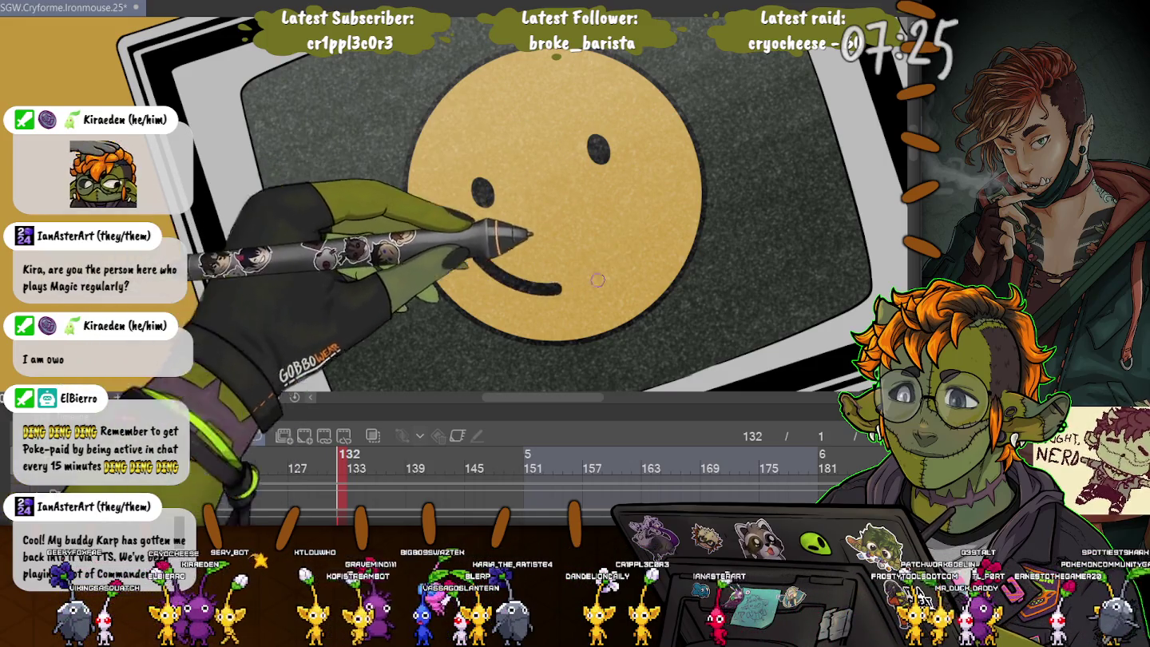
pyautogui.moveTo(478, 187); pyautogui.dragTo(483, 194)
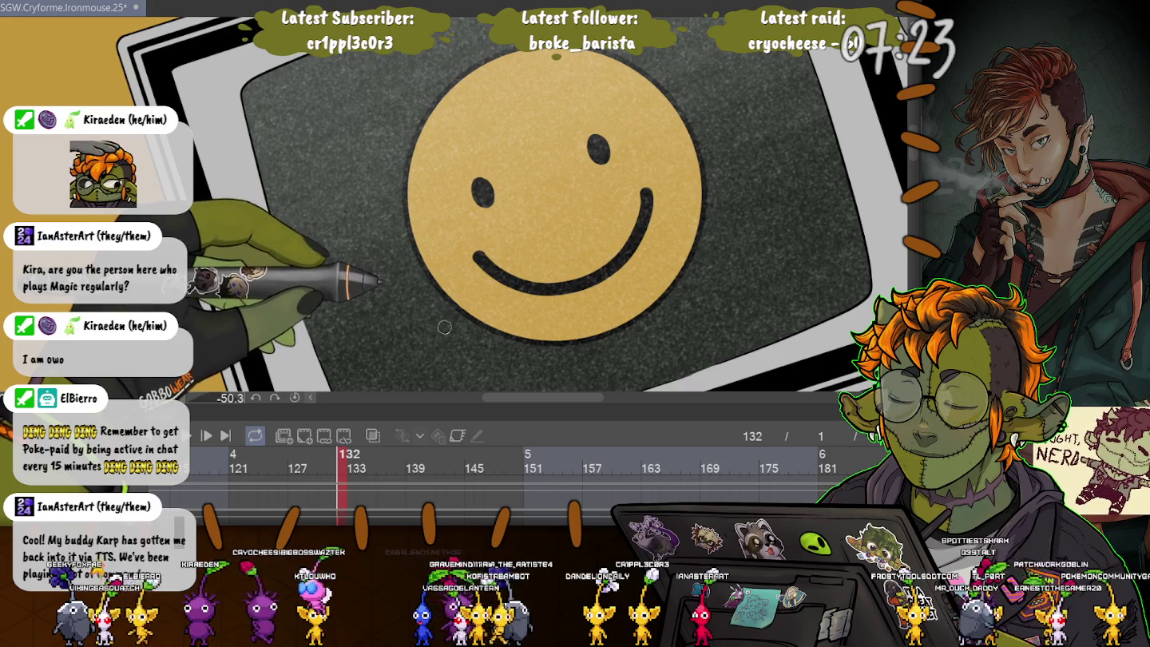
pyautogui.hotkey('ctrl', 'z')
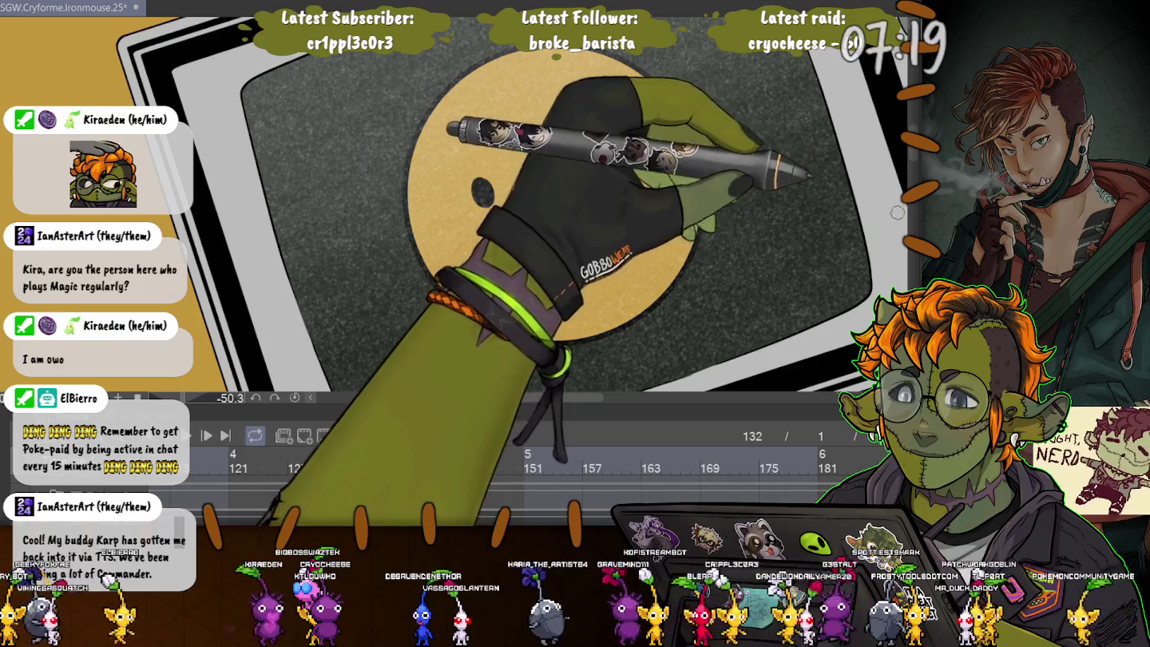
# Step: Redraw the smile as a full curve, extend its left end upward, and save the file
pyautogui.moveTo(522, 285); pyautogui.dragTo(650, 195)
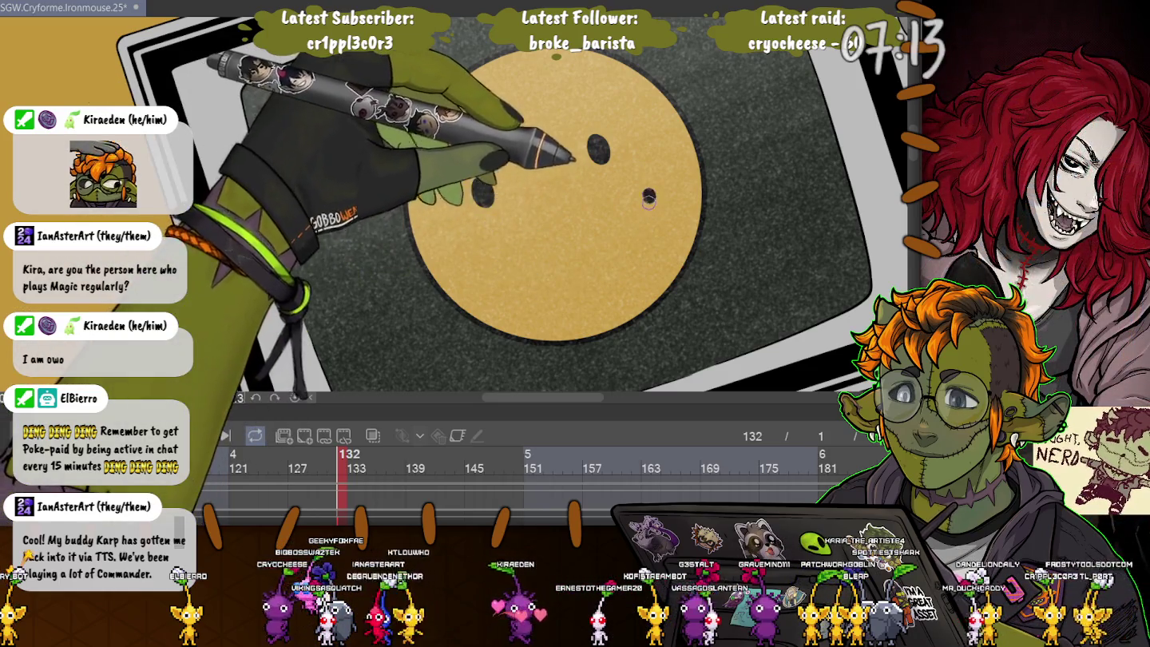
pyautogui.moveTo(482, 249); pyautogui.dragTo(500, 264)
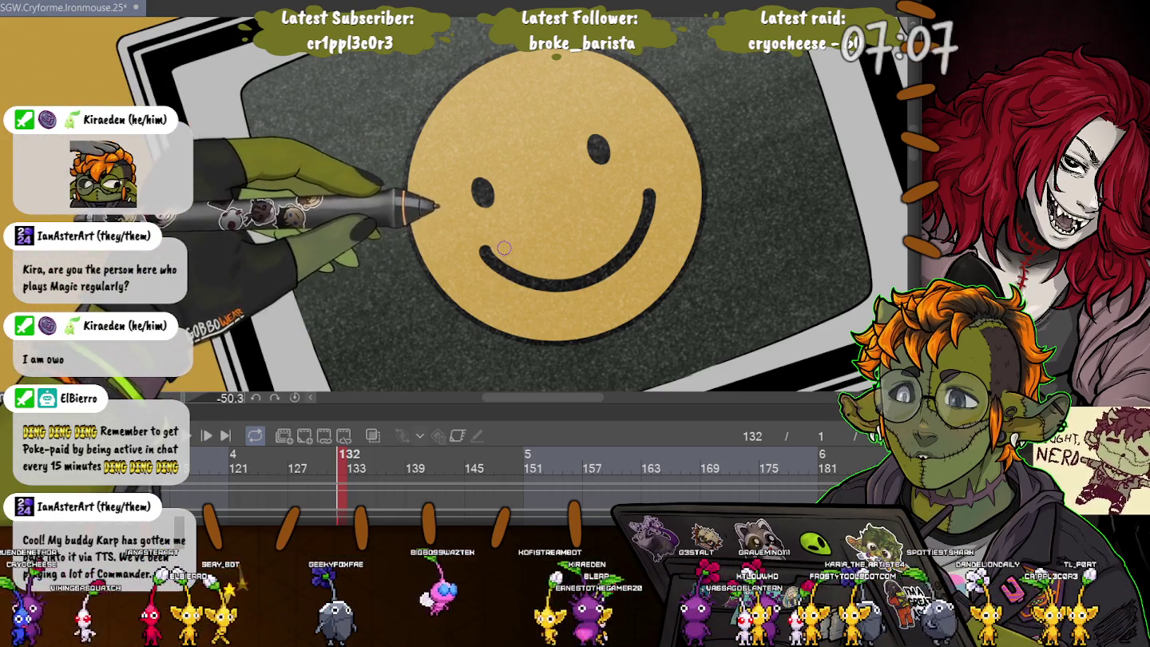
pyautogui.hotkey('ctrl', 's')
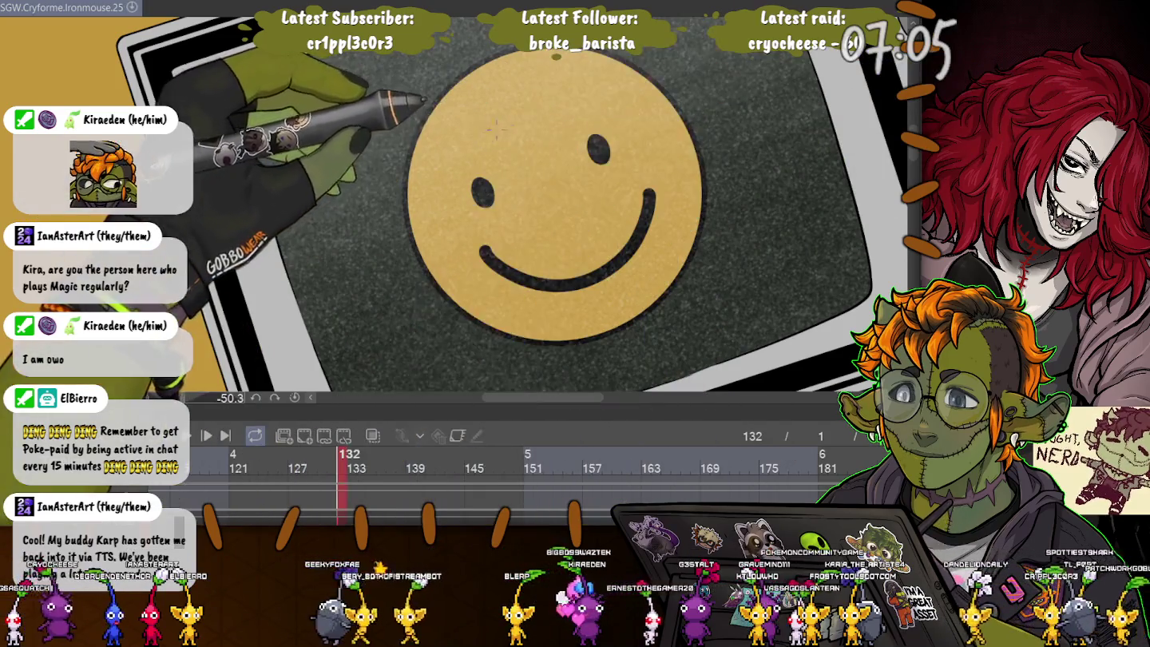
# Step: Shift the smiley's eyes slightly right with Free Transform, deselect, and reset the canvas rotation
pyautogui.moveTo(493, 133); pyautogui.dragTo(487, 138)
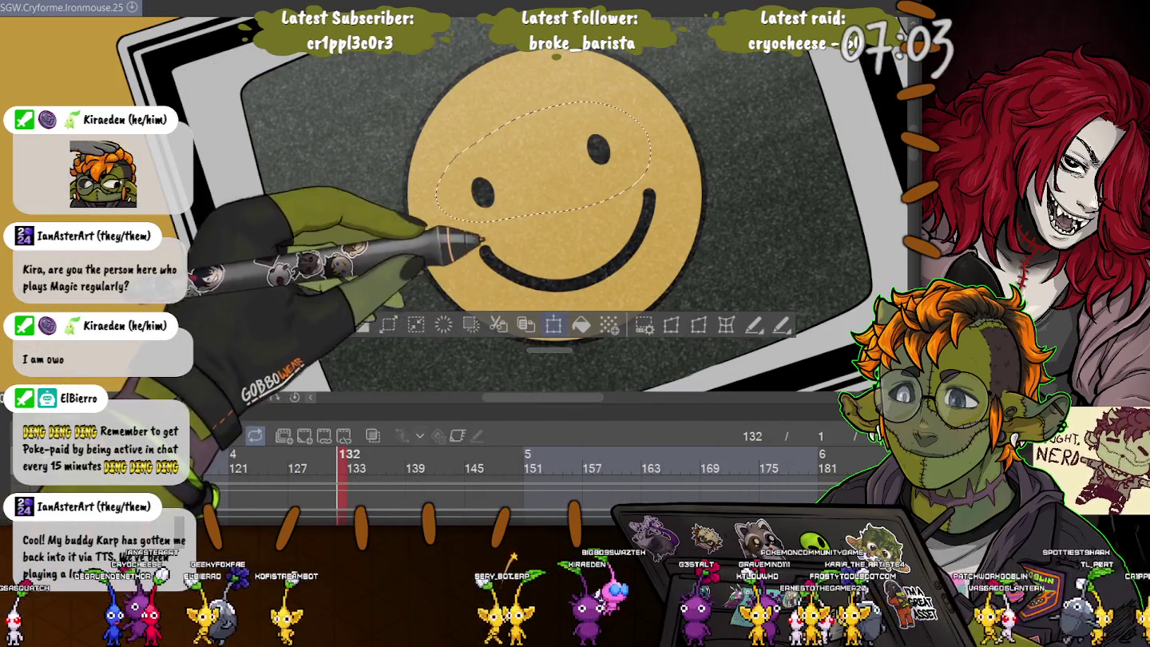
pyautogui.hotkey('ctrl', 't')
pyautogui.moveTo(477, 167); pyautogui.dragTo(483, 166)
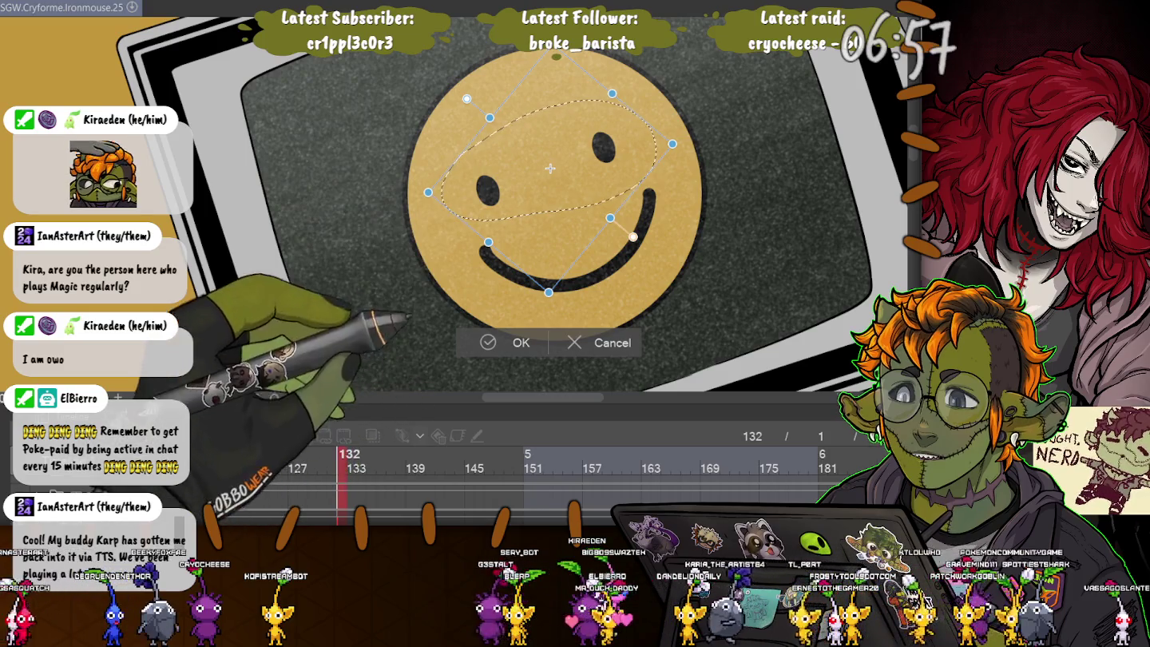
pyautogui.press('Return')
pyautogui.click(312, 322)
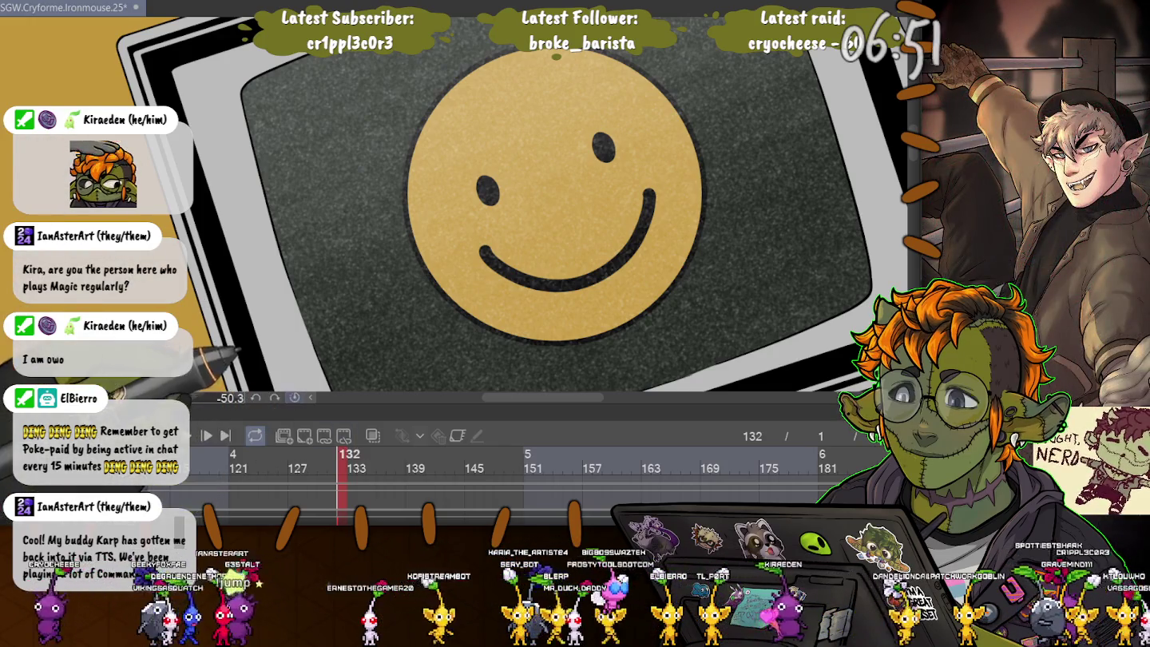
pyautogui.hotkey('ctrl', '0')
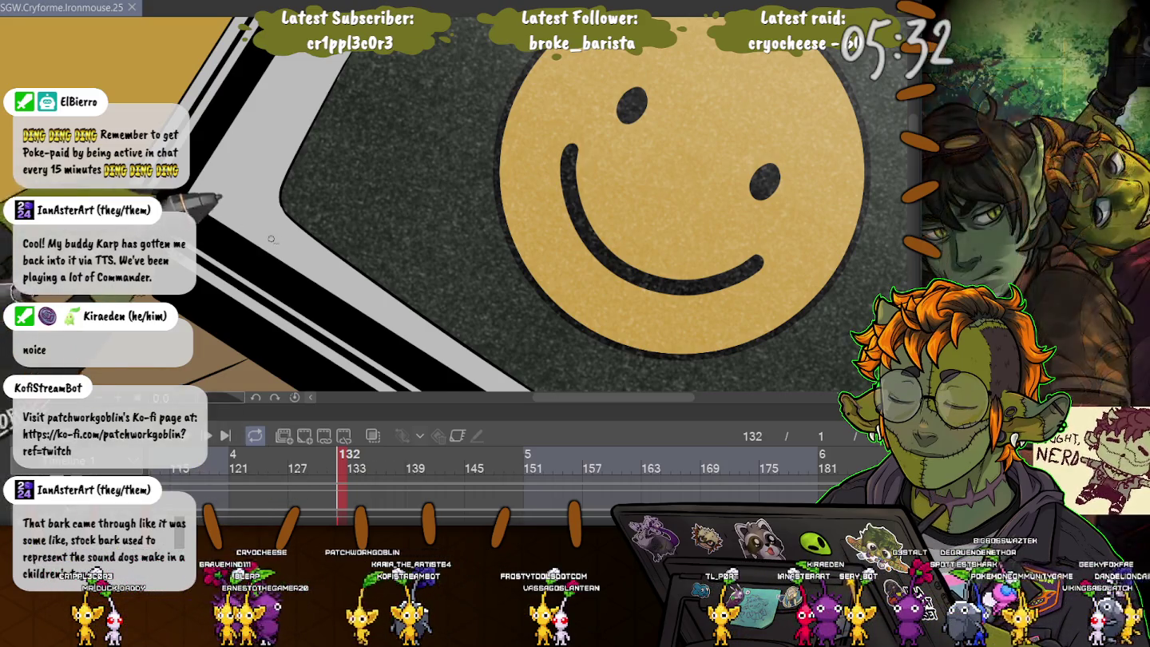
# Step: Go to frame 101 and zoom in on the TV's smirking mustard face
pyautogui.scroll(-3, 190, 280)
pyautogui.scroll(-2, 189, 279)
pyautogui.scroll(-3, 250, 160)
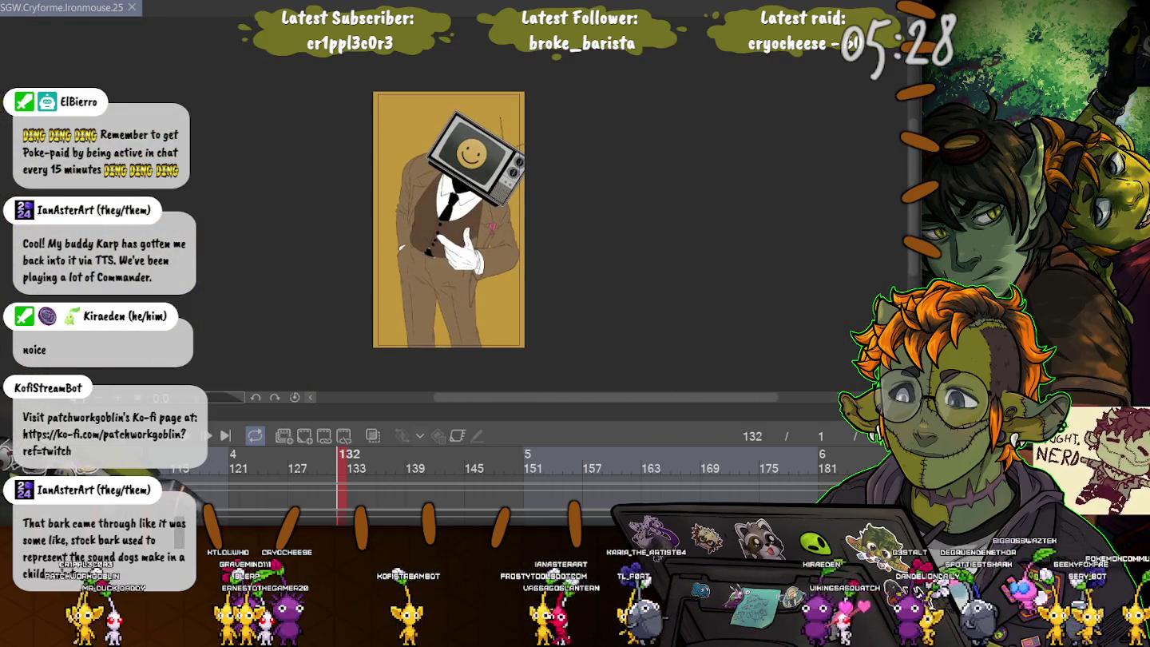
pyautogui.scroll(2, 512, 469)
pyautogui.click(324, 468)
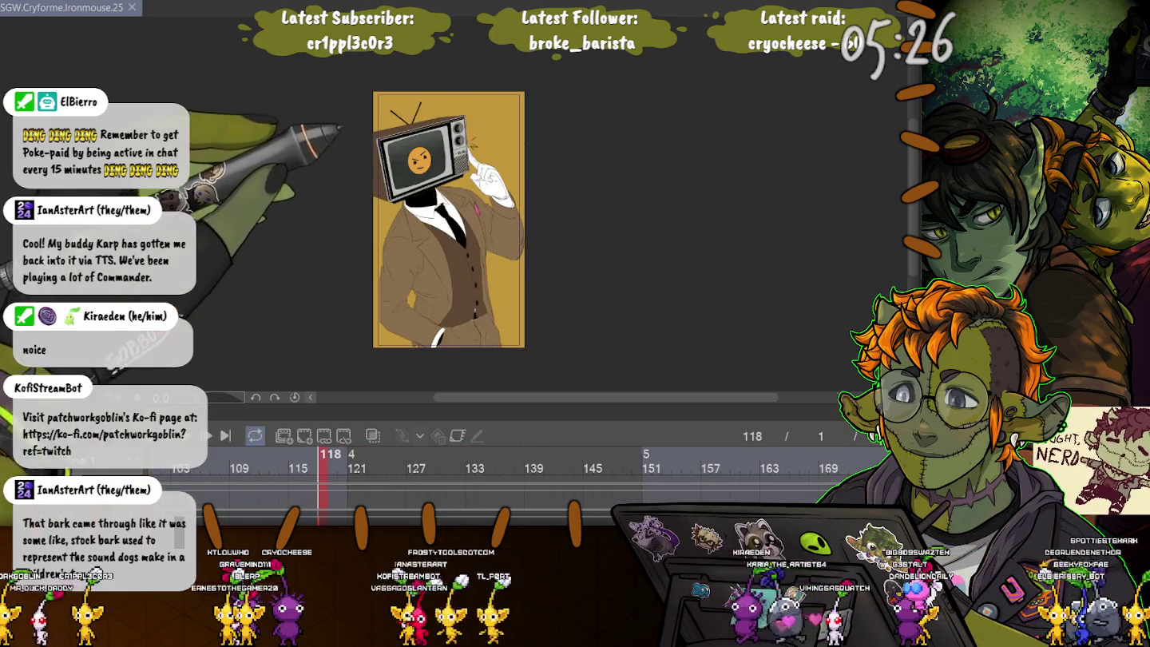
pyautogui.scroll(2, 411, 162)
pyautogui.scroll(2, 410, 161)
pyautogui.scroll(2, 412, 161)
pyautogui.scroll(1, 410, 162)
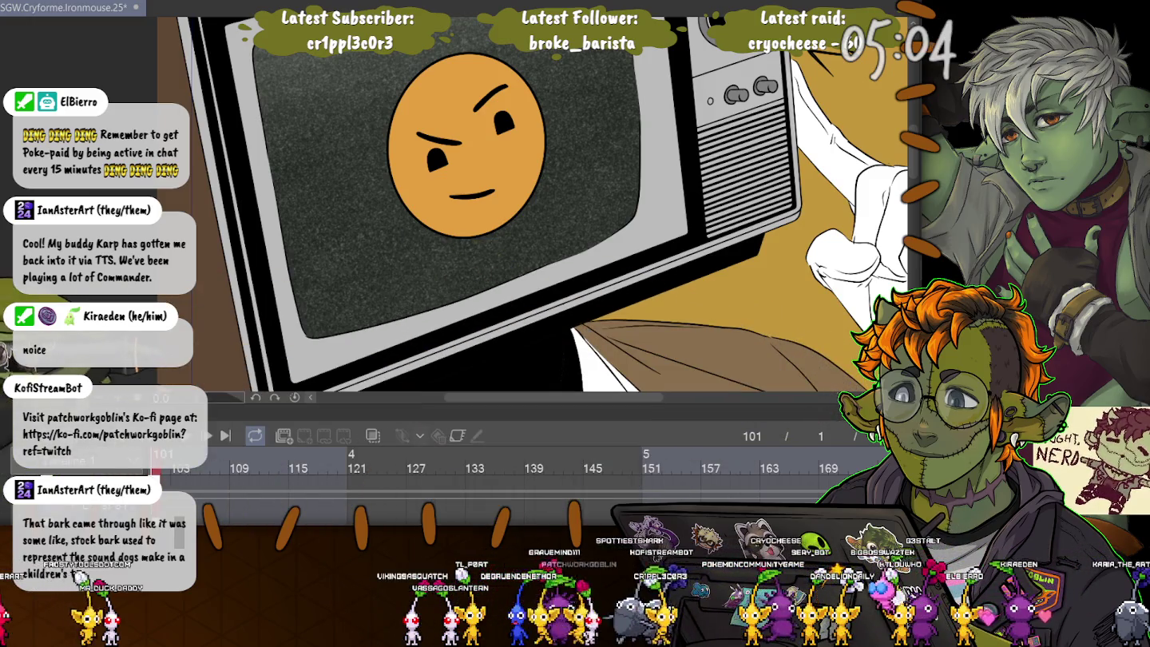
# Step: Enlarge the timeline panel and browse its tracks, placing the playhead at frame 279
pyautogui.moveTo(559, 404); pyautogui.dragTo(559, 172)
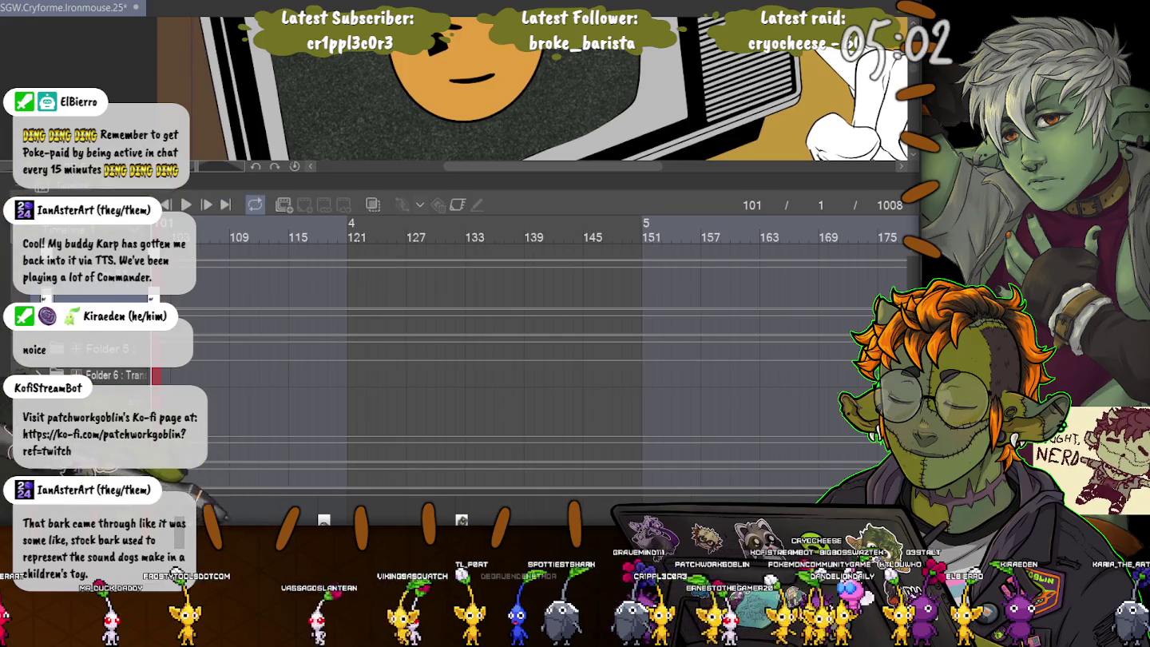
pyautogui.hscroll(-5, 559, 359)
pyautogui.hscroll(-5, 559, 359)
pyautogui.hscroll(-5, 559, 360)
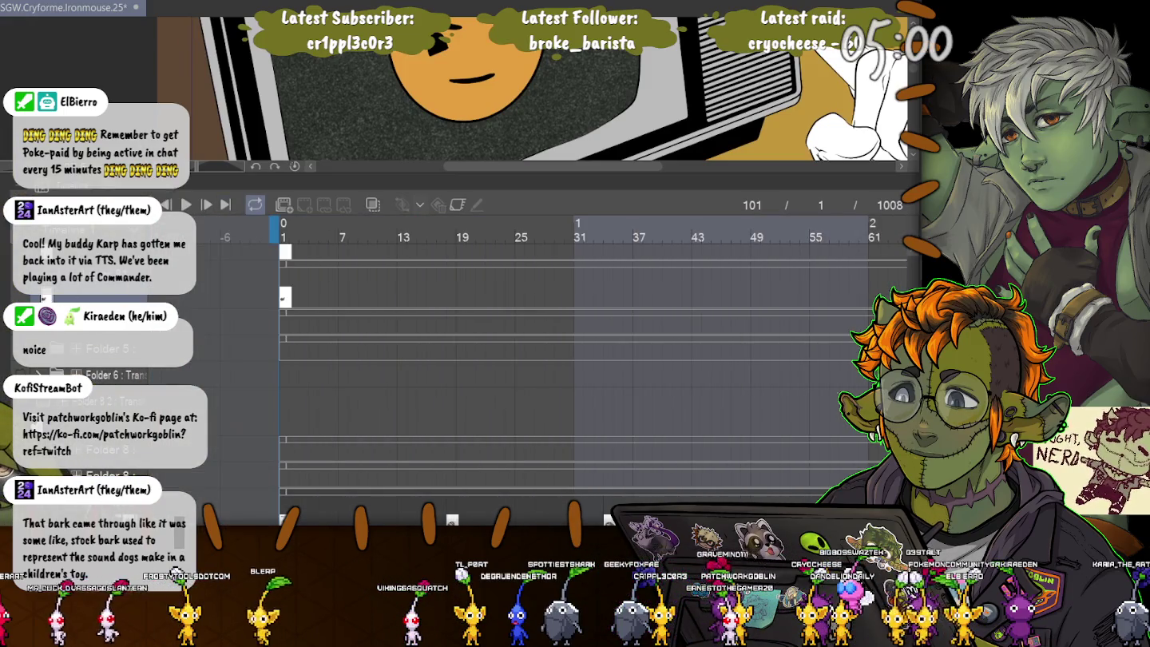
pyautogui.hscroll(2, 559, 360)
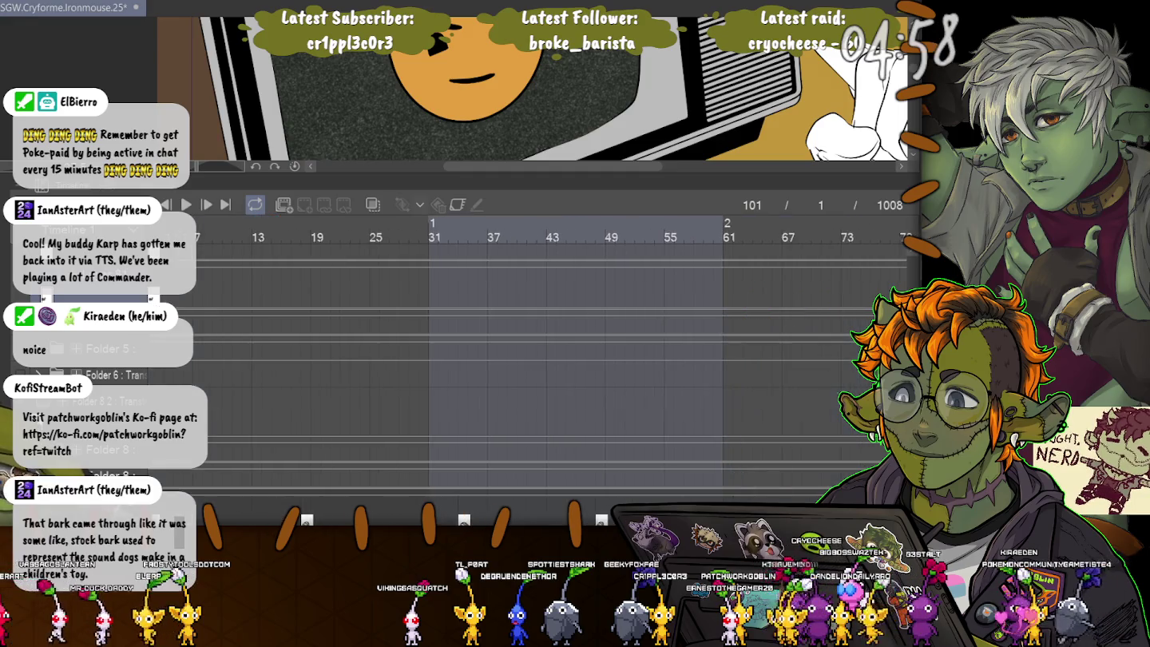
pyautogui.hscroll(-1, 558, 359)
pyautogui.hscroll(1, 558, 359)
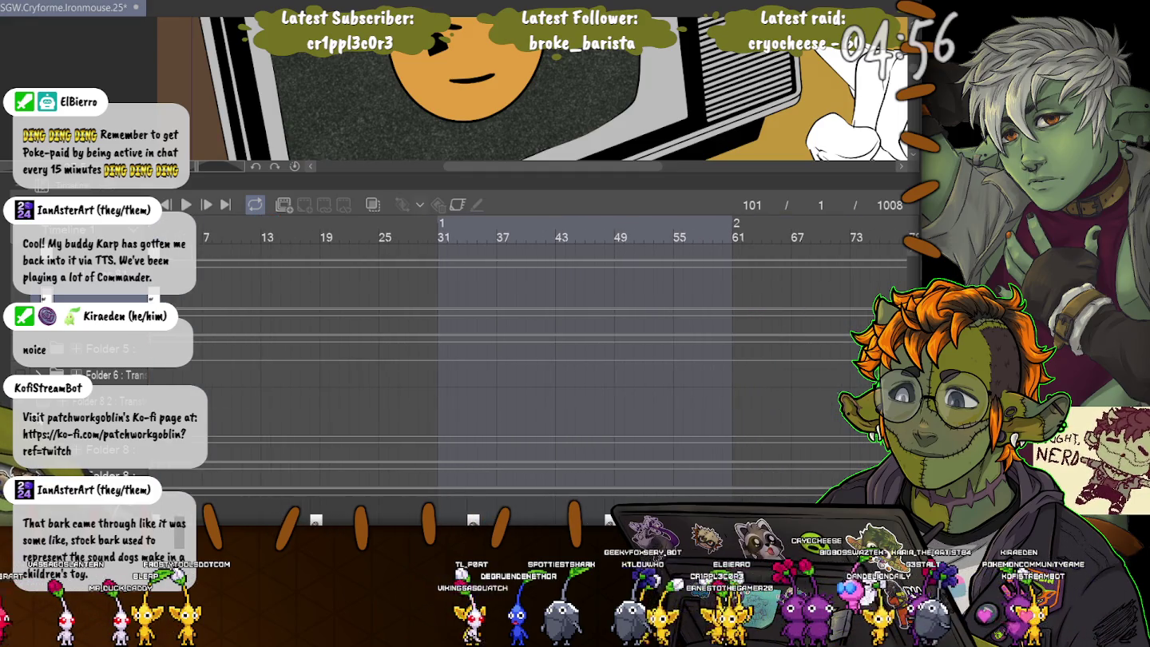
pyautogui.scroll(-2, 519, 359)
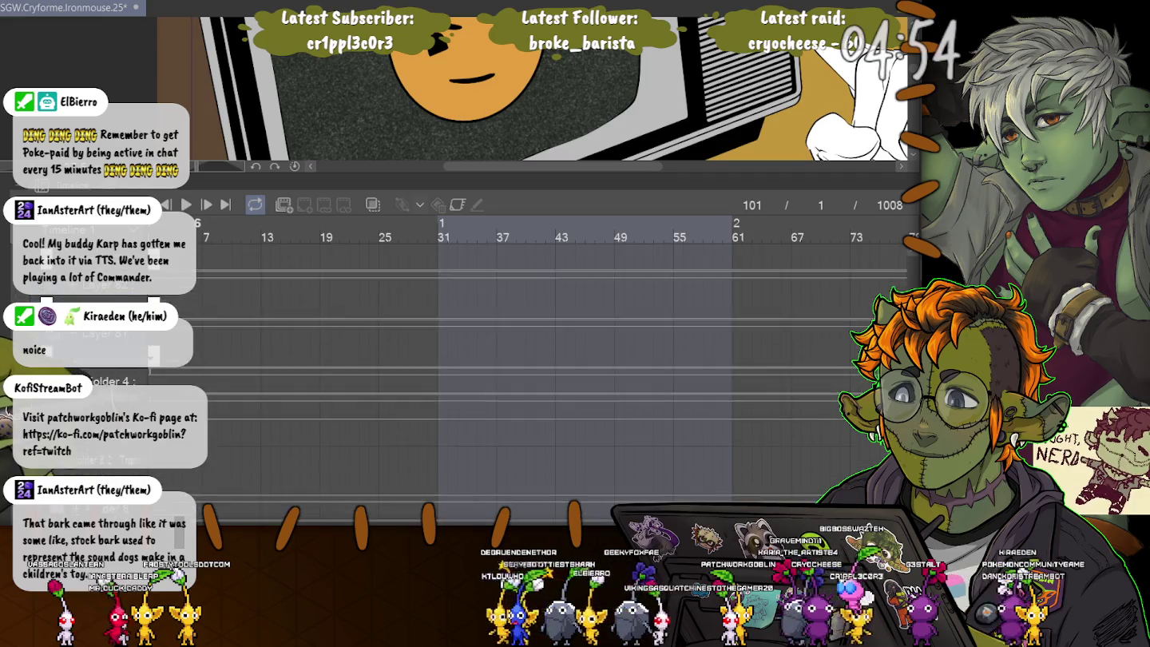
pyautogui.scroll(-2, 519, 360)
pyautogui.scroll(-2, 519, 359)
pyautogui.scroll(-2, 519, 359)
pyautogui.scroll(2, 519, 360)
pyautogui.scroll(2, 520, 359)
pyautogui.scroll(2, 519, 360)
pyautogui.scroll(2, 519, 360)
pyautogui.scroll(1, 519, 359)
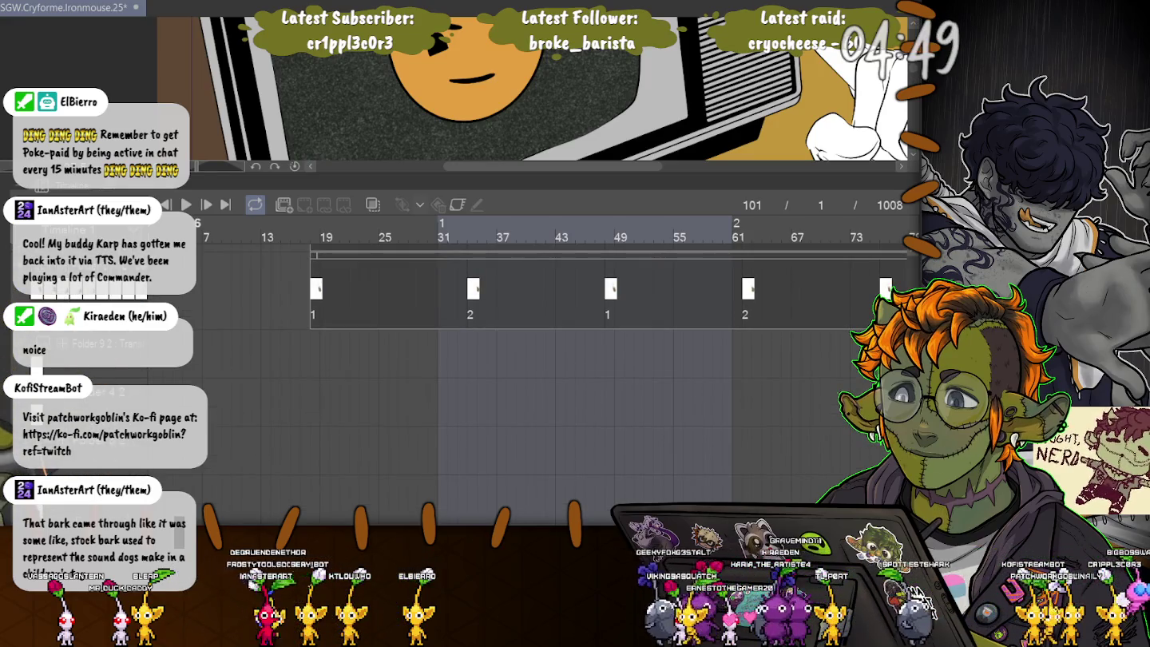
pyautogui.scroll(1, 519, 359)
pyautogui.click(534, 228)
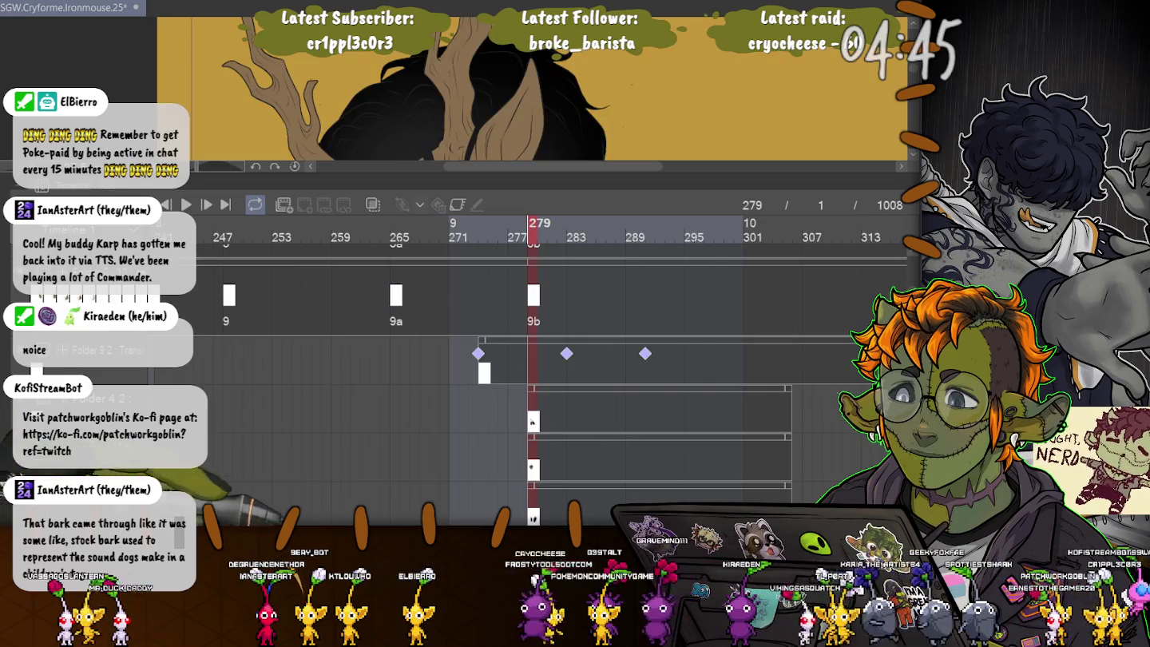
# Step: Scroll the timeline back to frame 0 and play the animatic with its audio track
pyautogui.hscroll(-5, 551, 360)
pyautogui.hscroll(-8, 551, 359)
pyautogui.hscroll(-2, 551, 359)
pyautogui.hscroll(-4, 551, 360)
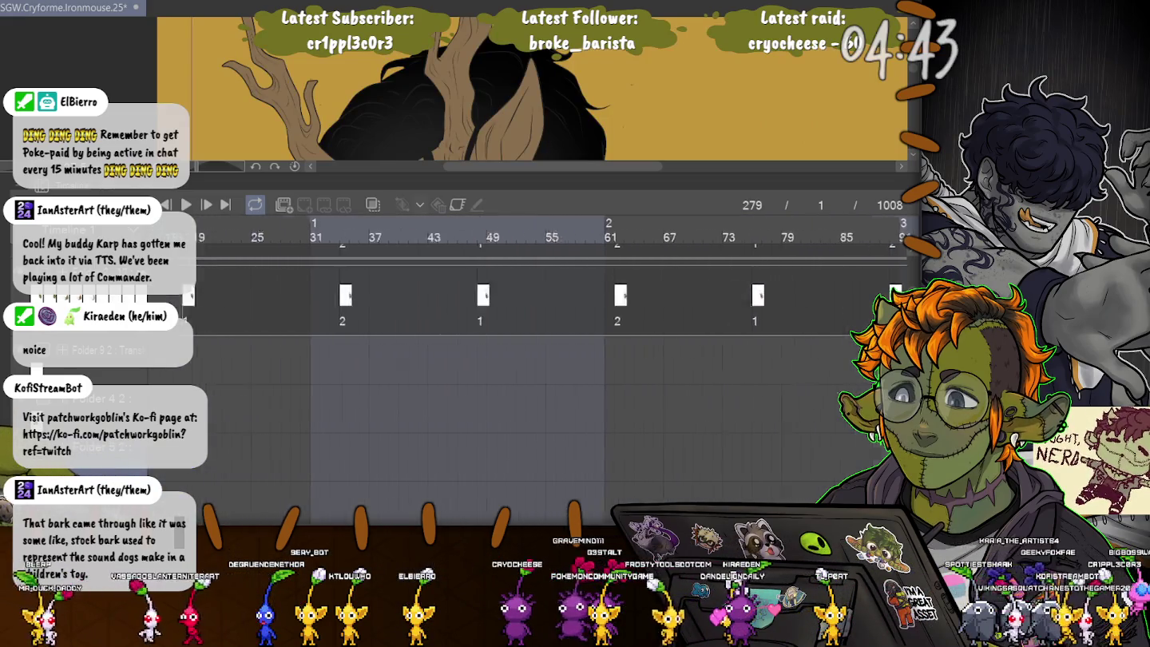
pyautogui.hscroll(-1, 551, 359)
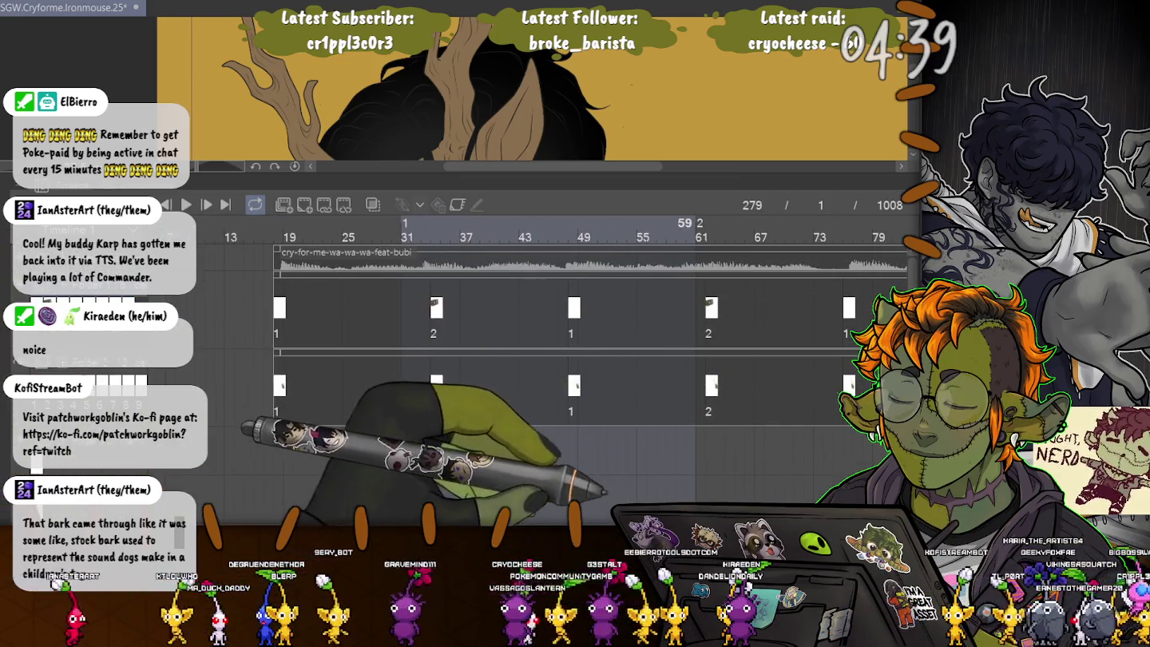
pyautogui.hscroll(-2, 550, 360)
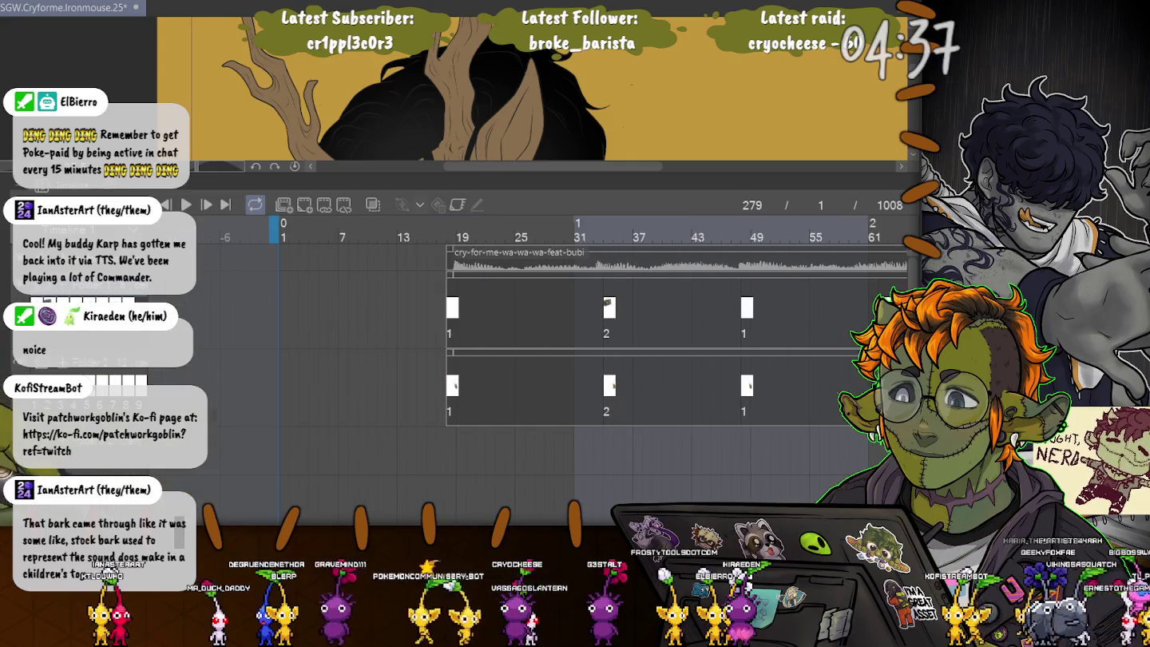
pyautogui.press('space')
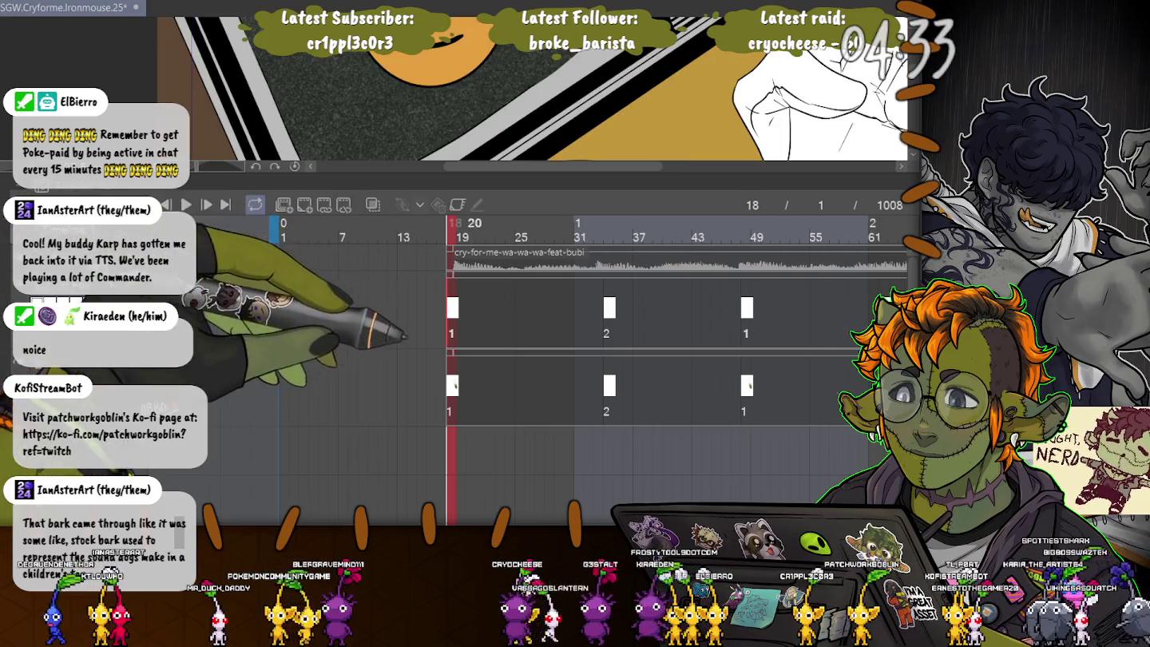
# Step: Shrink the timeline, step to a later frame, and fill the TV screen with grey noise texture
pyautogui.moveTo(559, 171); pyautogui.dragTo(559, 458)
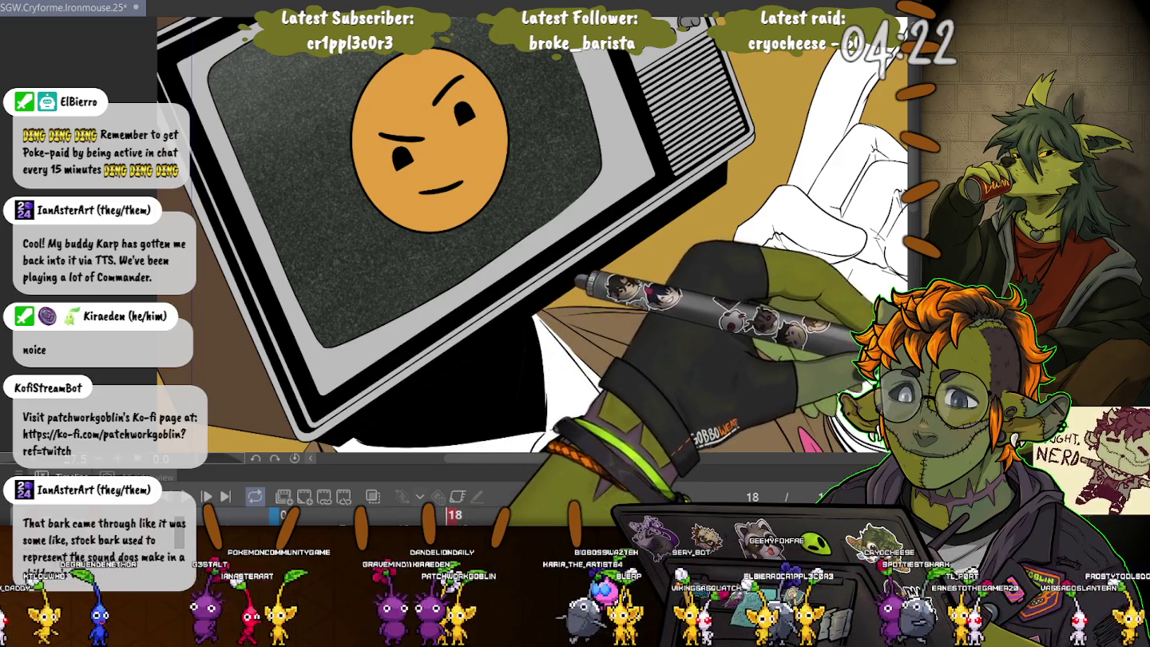
pyautogui.press('Right')
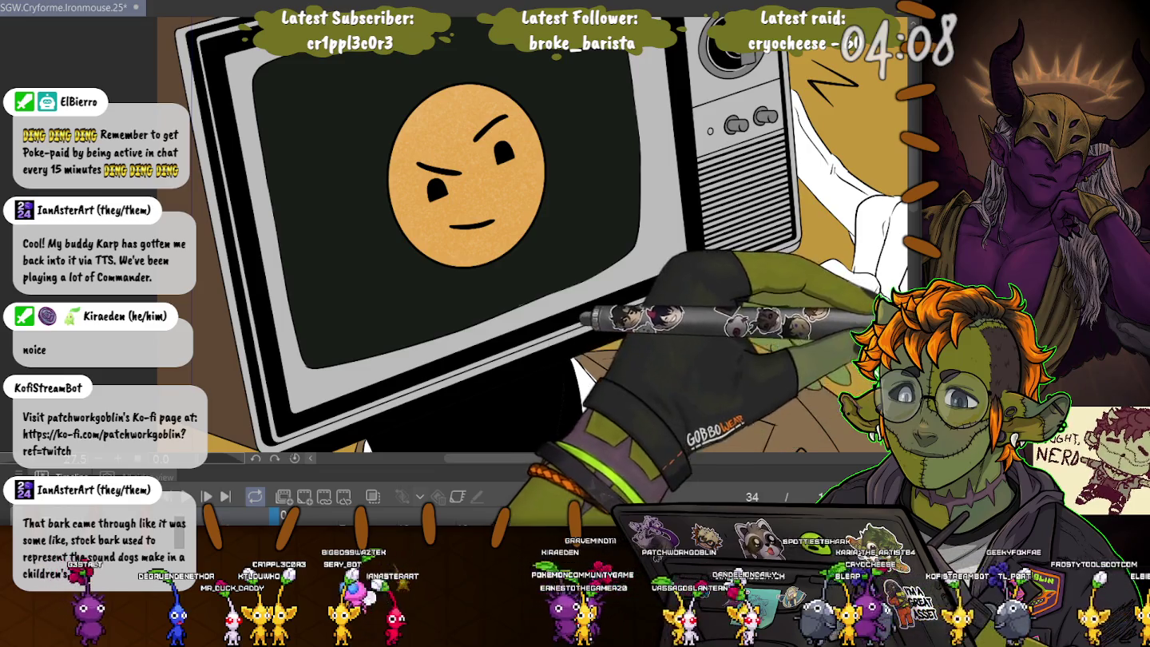
pyautogui.click(527, 306)
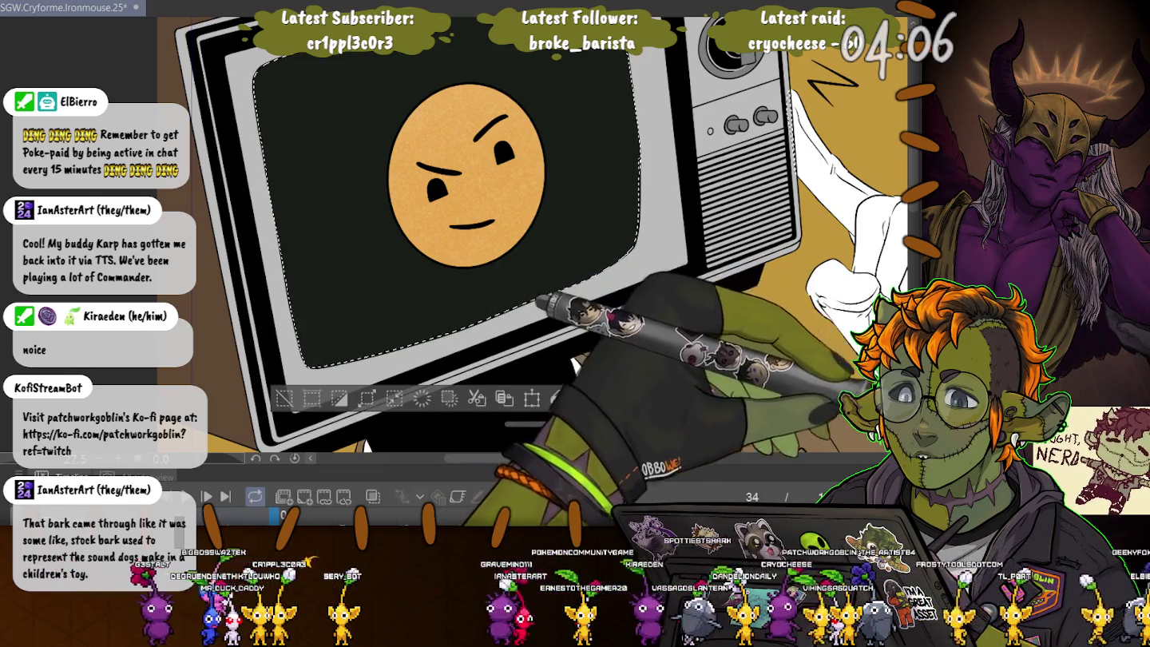
pyautogui.hotkey('alt', 'BackSpace')
# Step: Drop the TV-screen selection after briefly reselecting it, then zoom out to see the whole figure
pyautogui.hotkey('ctrl', 'd')
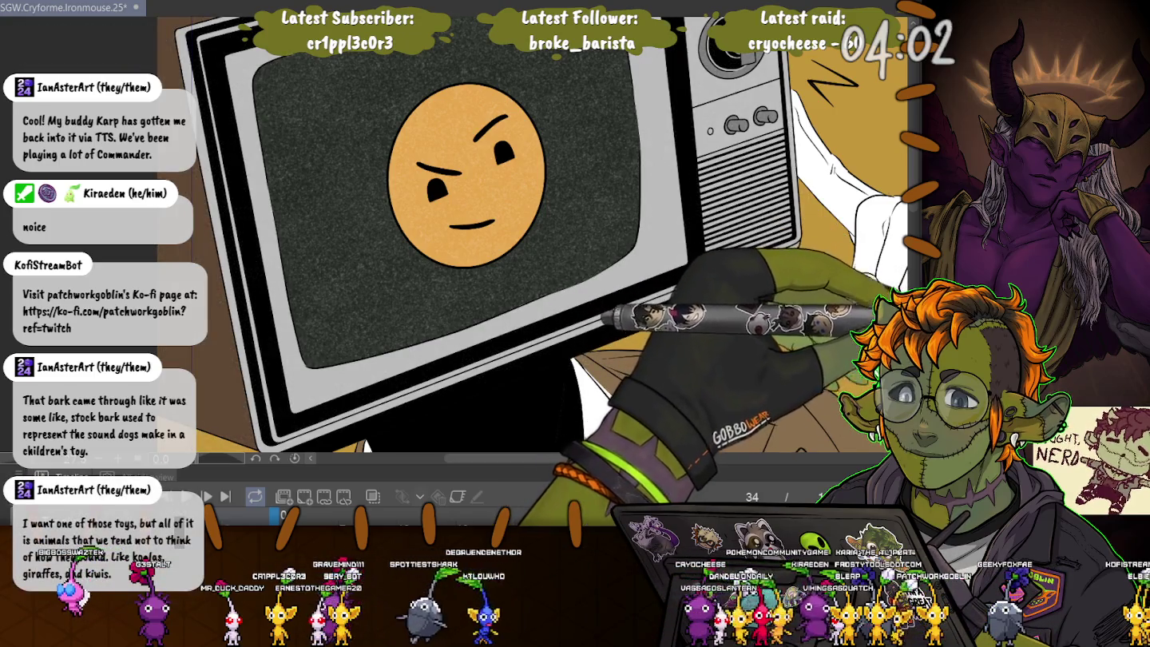
pyautogui.hotkey('ctrl', 'shift', 'd')
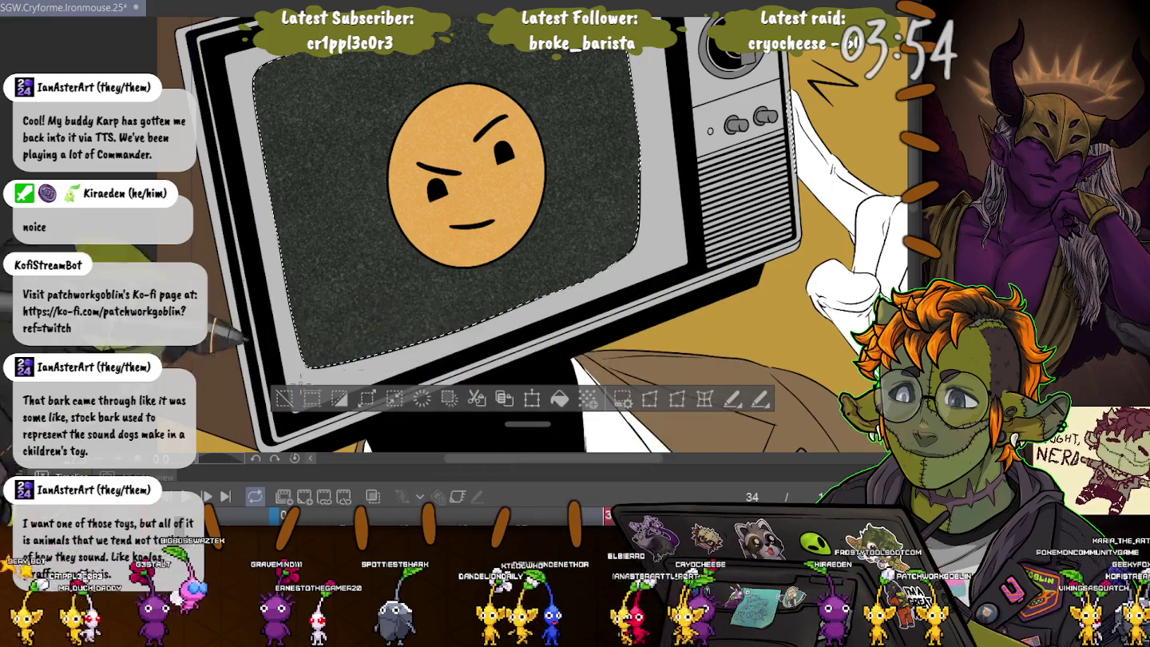
pyautogui.click(285, 397)
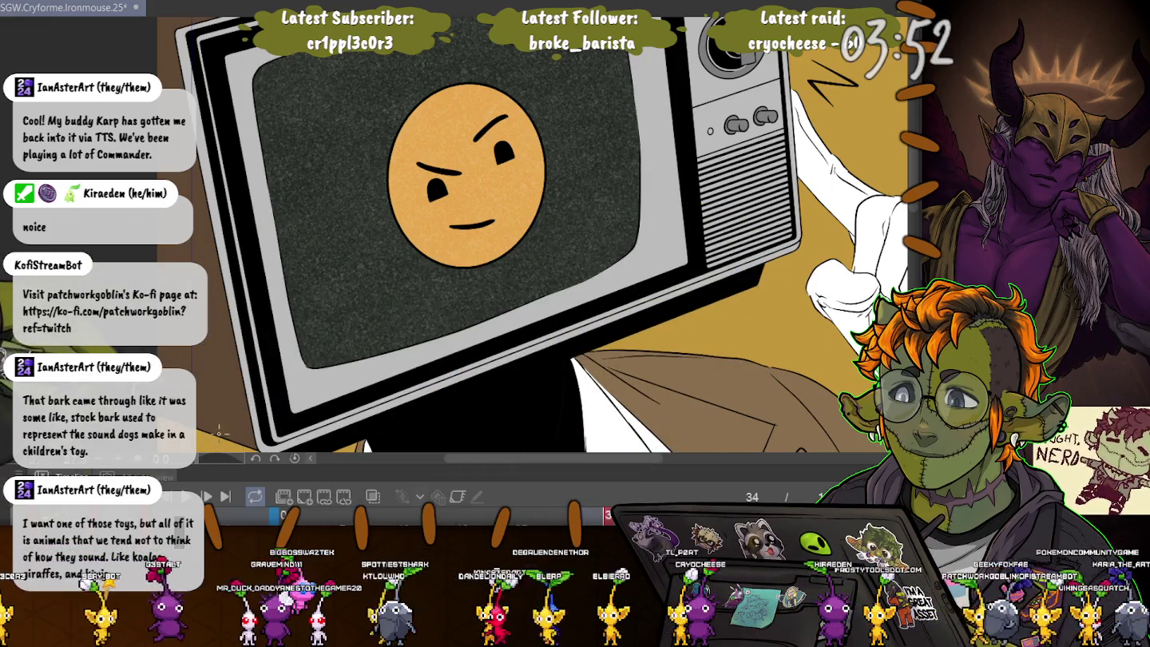
pyautogui.scroll(-2, 220, 434)
pyautogui.scroll(-2, 226, 225)
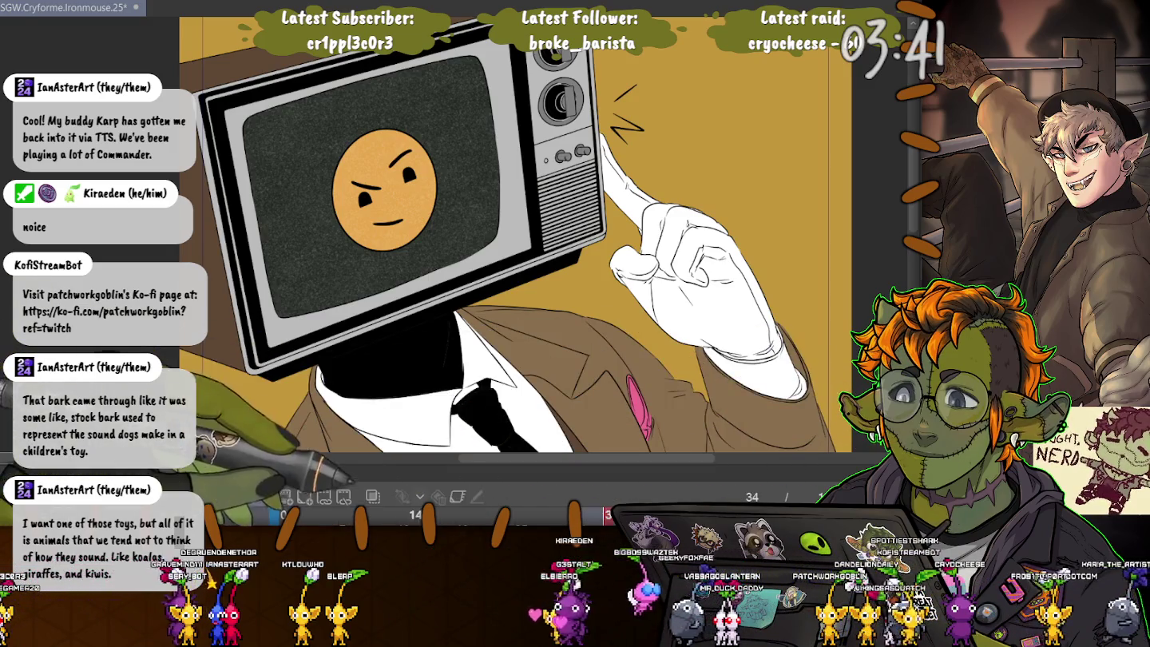
# Step: Enlarge the Timeline panel to reveal the frame tracks, play the animation, and fit the TV-headed figure in view
pyautogui.moveTo(511, 472); pyautogui.dragTo(511, 350)
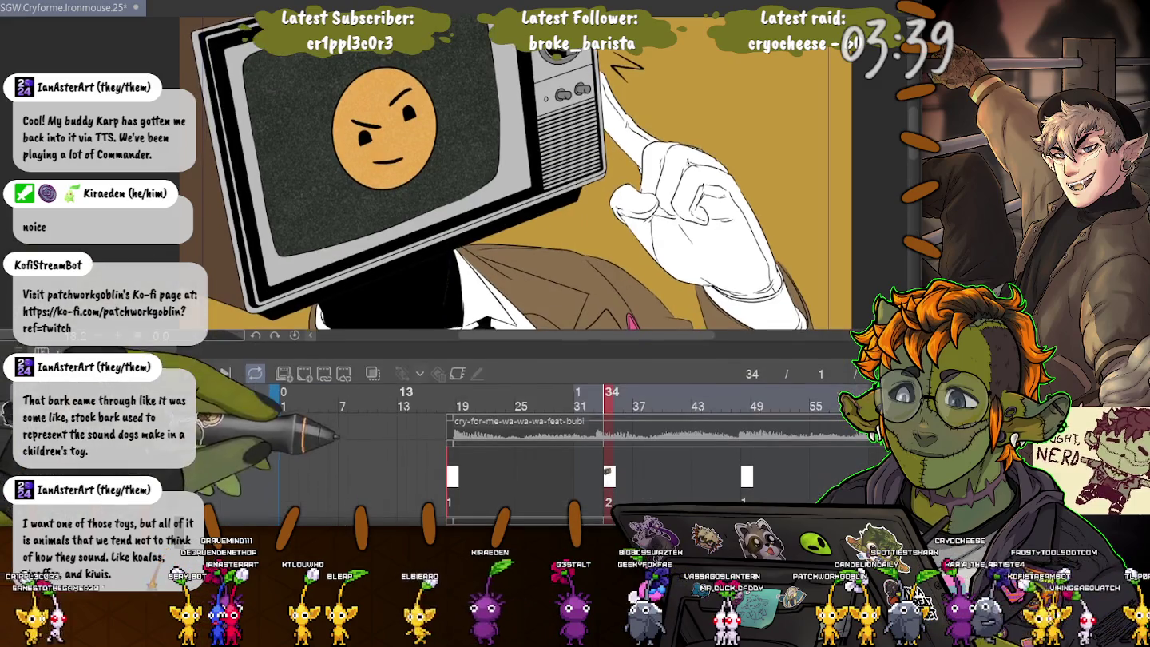
pyautogui.press('space')
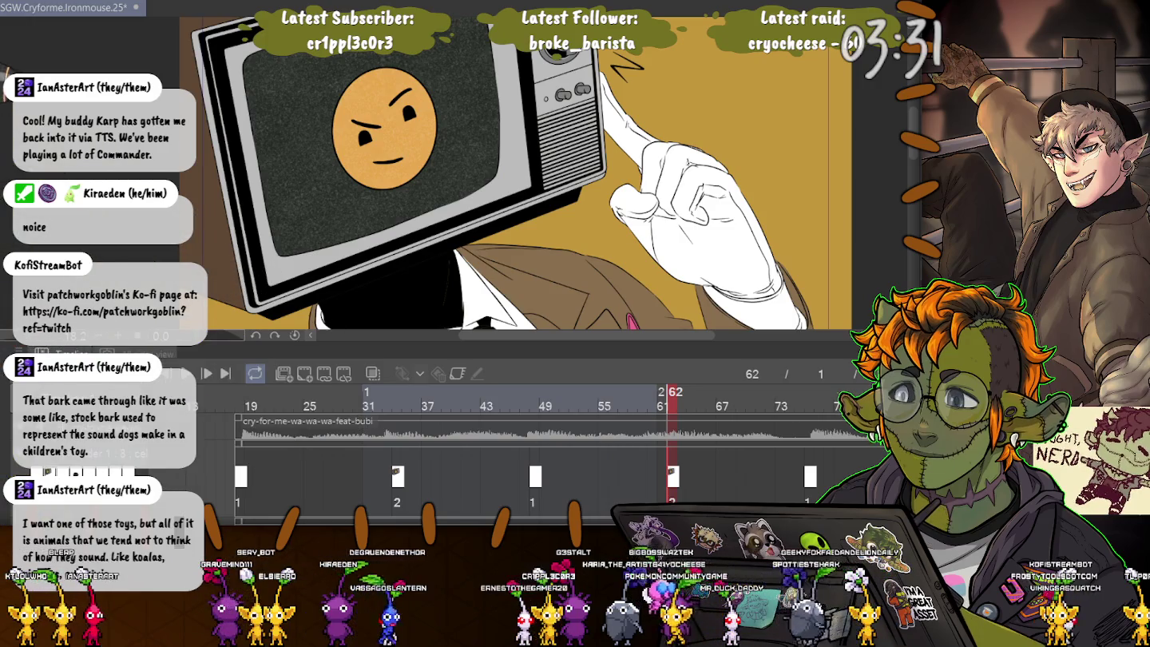
pyautogui.hotkey('ctrl', '-')
pyautogui.hotkey('ctrl', '-')
pyautogui.hotkey('ctrl', '+')
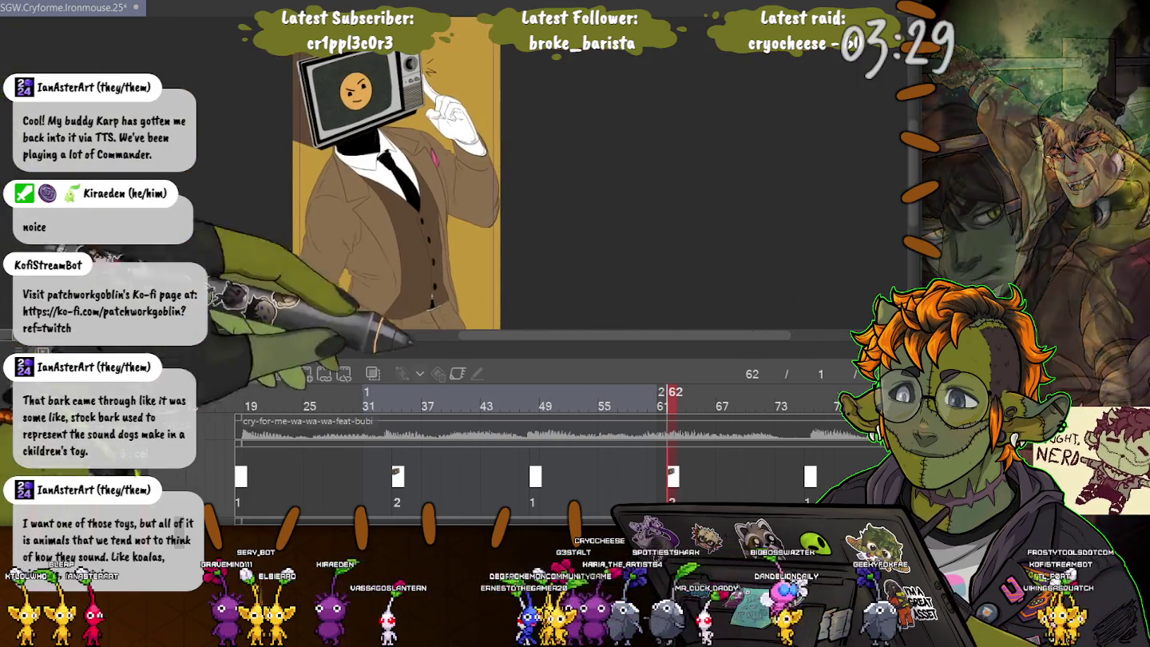
# Step: Scroll along the timeline tracks to survey the animation's cels
pyautogui.hscroll(3, 527, 448)
pyautogui.hscroll(6, 527, 447)
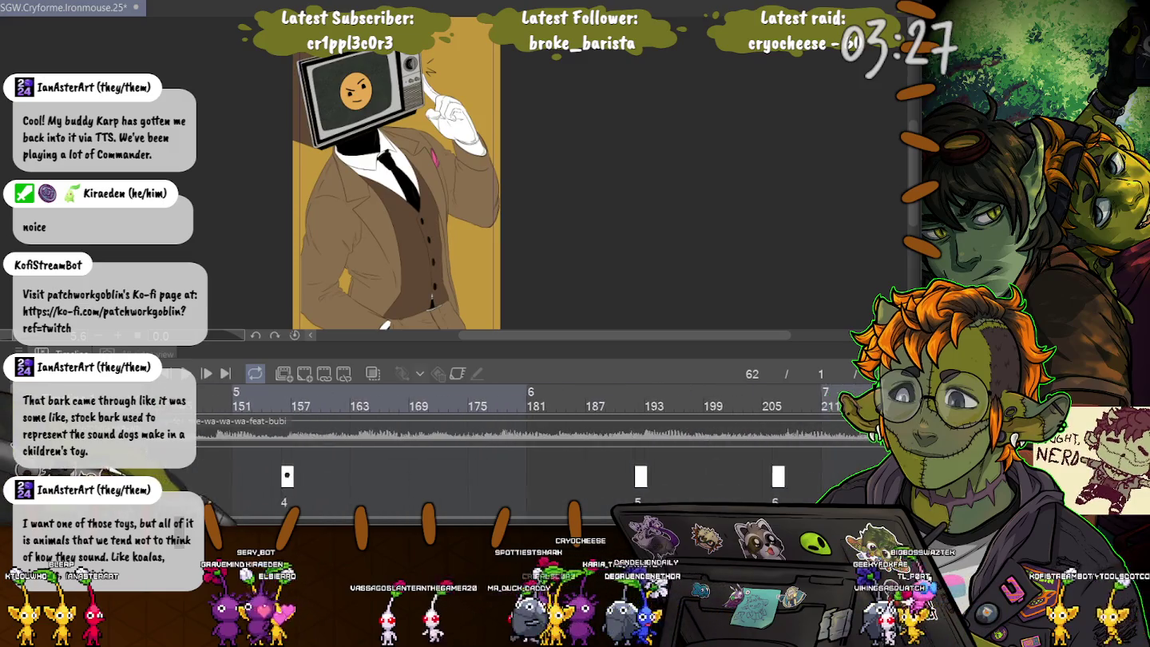
pyautogui.hscroll(1, 527, 447)
pyautogui.hscroll(1, 528, 448)
pyautogui.hscroll(1, 527, 448)
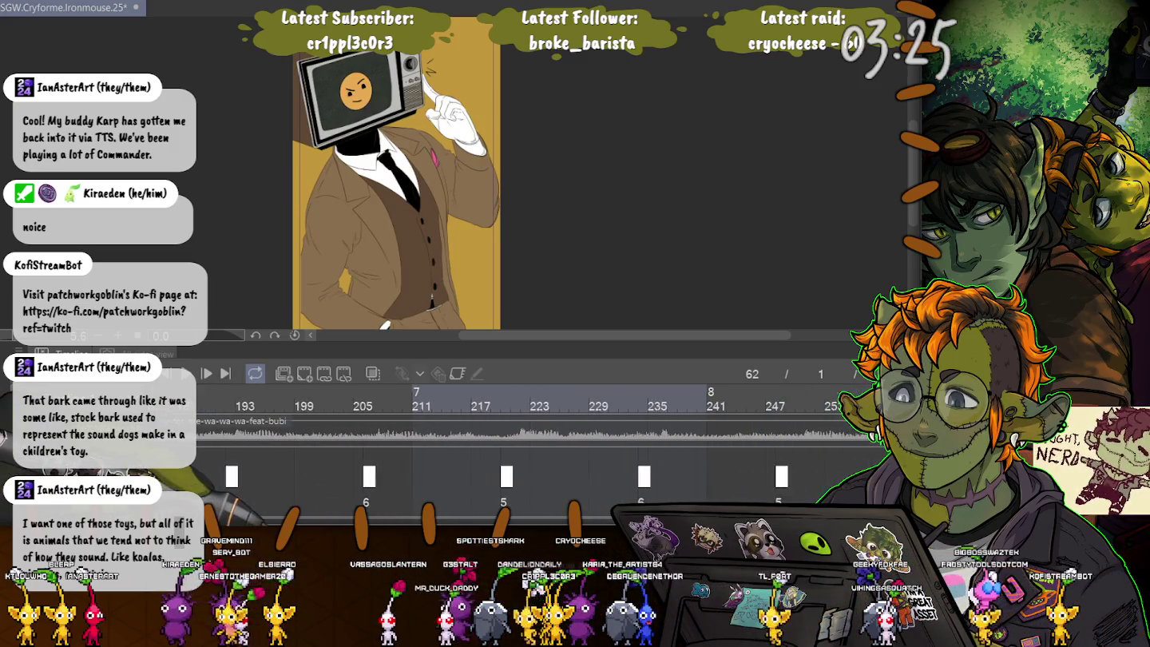
pyautogui.hscroll(-4, 527, 447)
pyautogui.hscroll(-4, 527, 448)
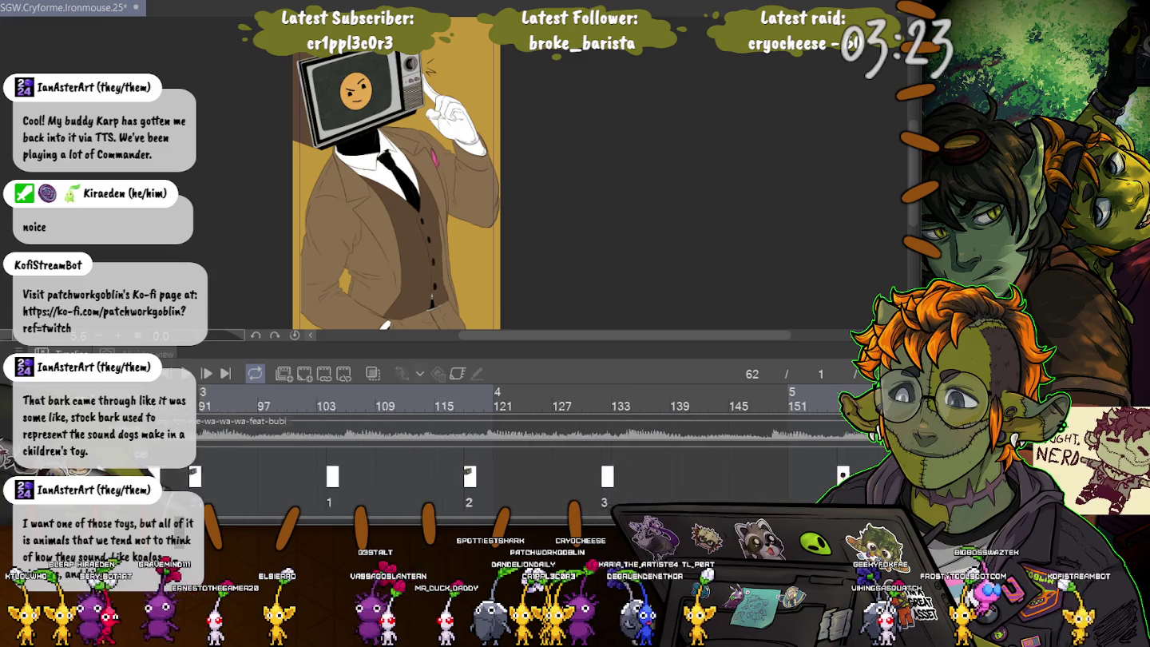
pyautogui.hscroll(12, 528, 448)
pyautogui.hscroll(1, 527, 447)
pyautogui.scroll(-2, 364, 501)
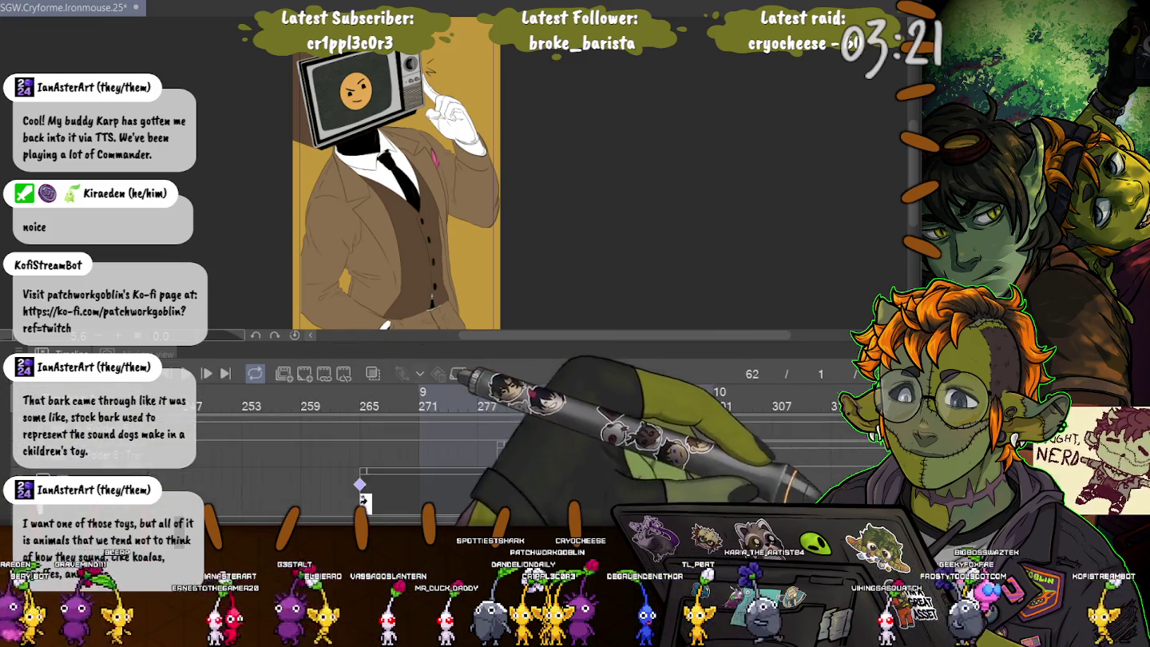
pyautogui.hscroll(-2, 362, 502)
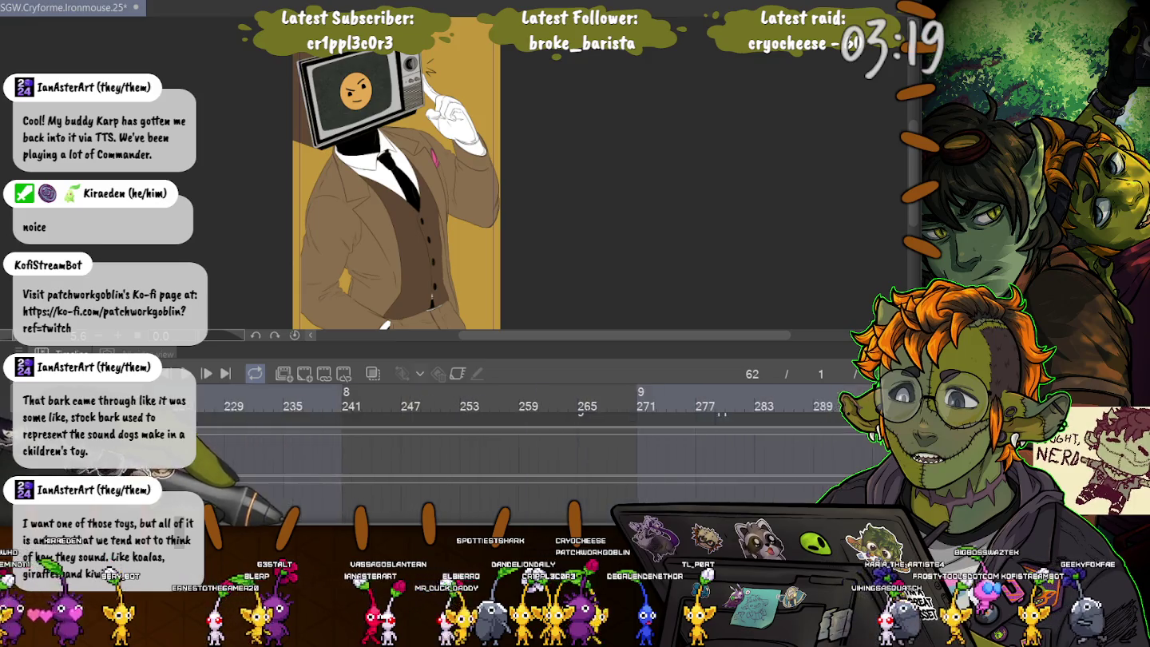
pyautogui.hscroll(-5, 363, 501)
pyautogui.hscroll(1, 363, 501)
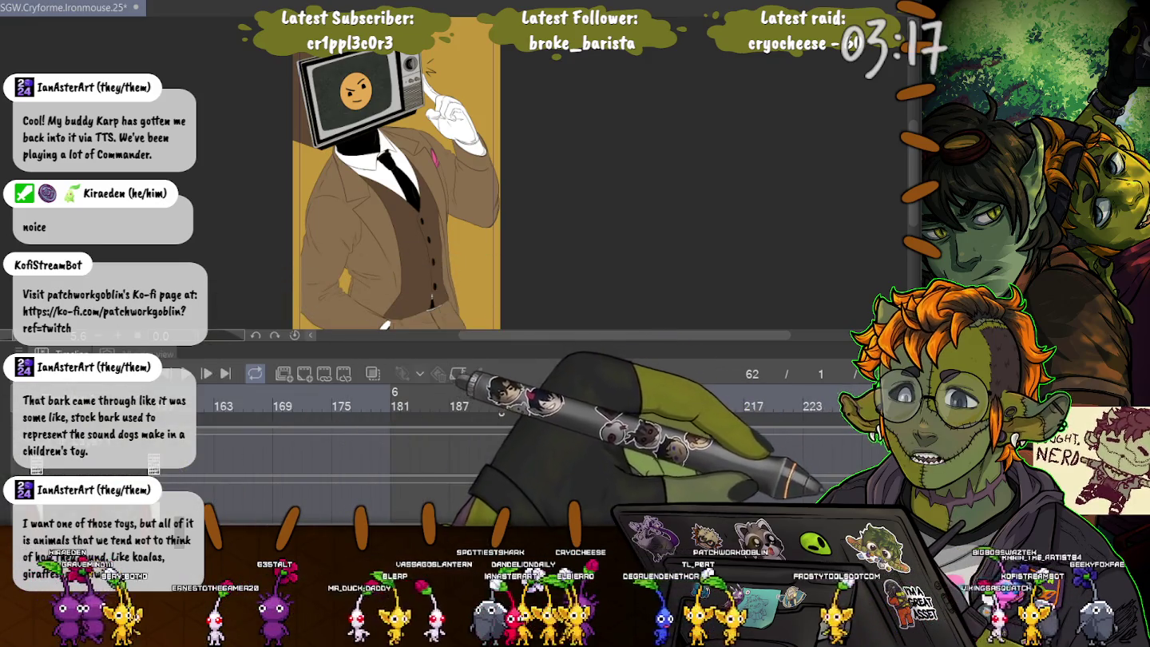
pyautogui.scroll(1, 296, 448)
pyautogui.scroll(1, 295, 448)
pyautogui.scroll(1, 295, 448)
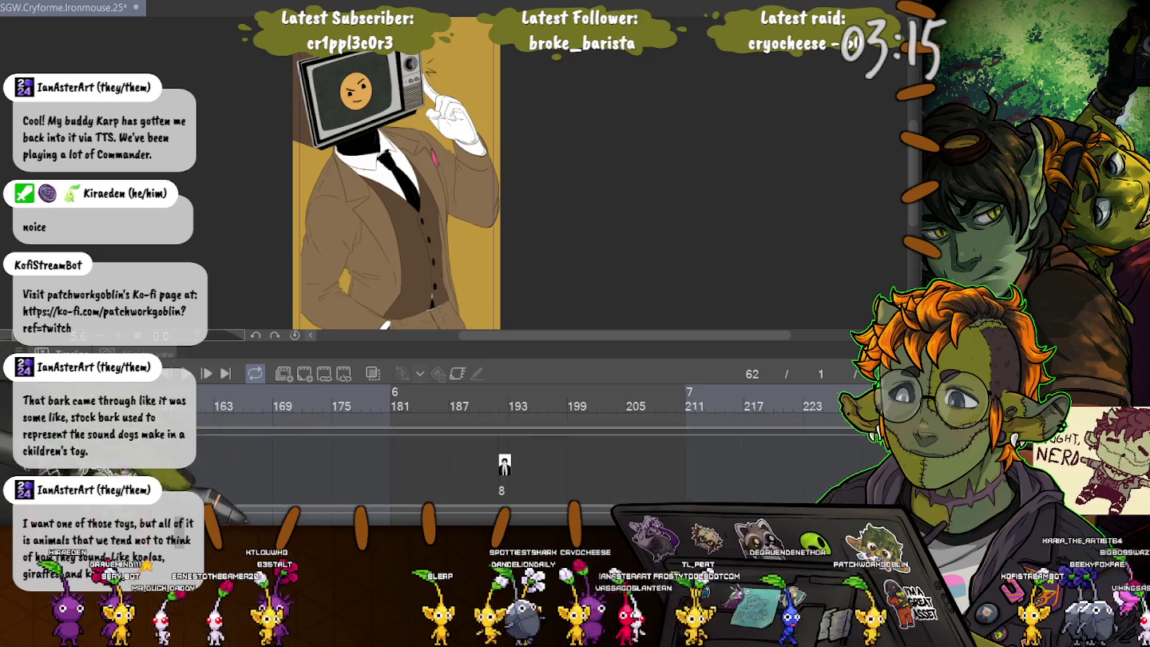
pyautogui.hscroll(-3, 295, 447)
pyautogui.hscroll(-1, 295, 447)
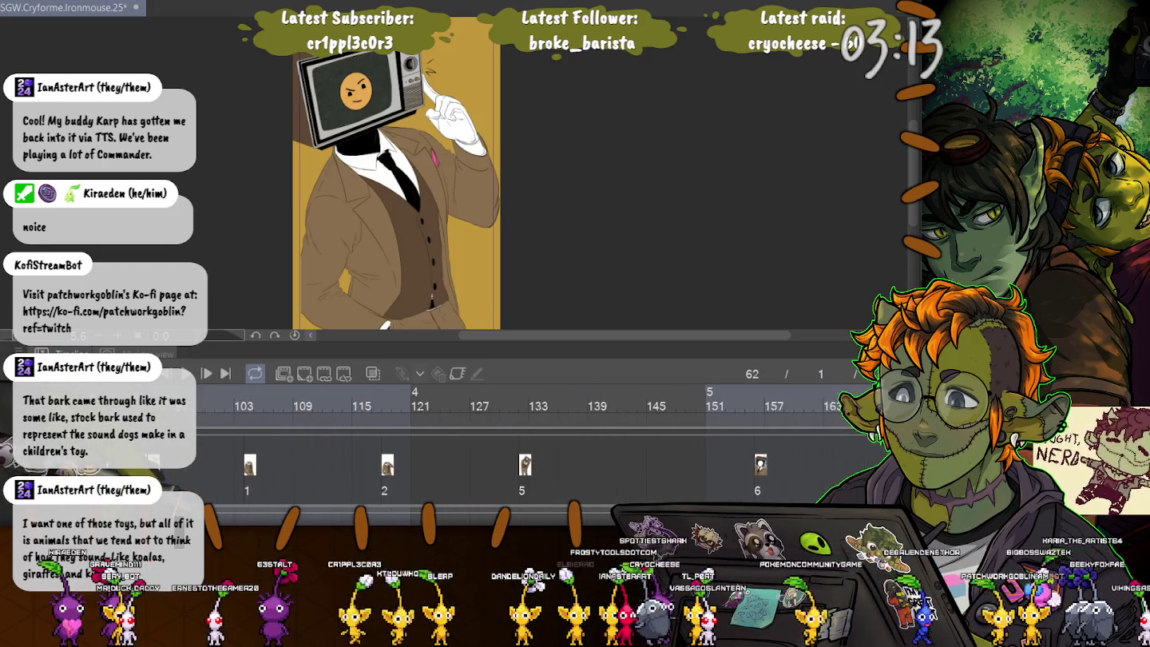
# Step: Scrub the timeline from frame 118 forward to the start of cel 6
pyautogui.click(383, 404)
pyautogui.moveTo(386, 403); pyautogui.dragTo(692, 404)
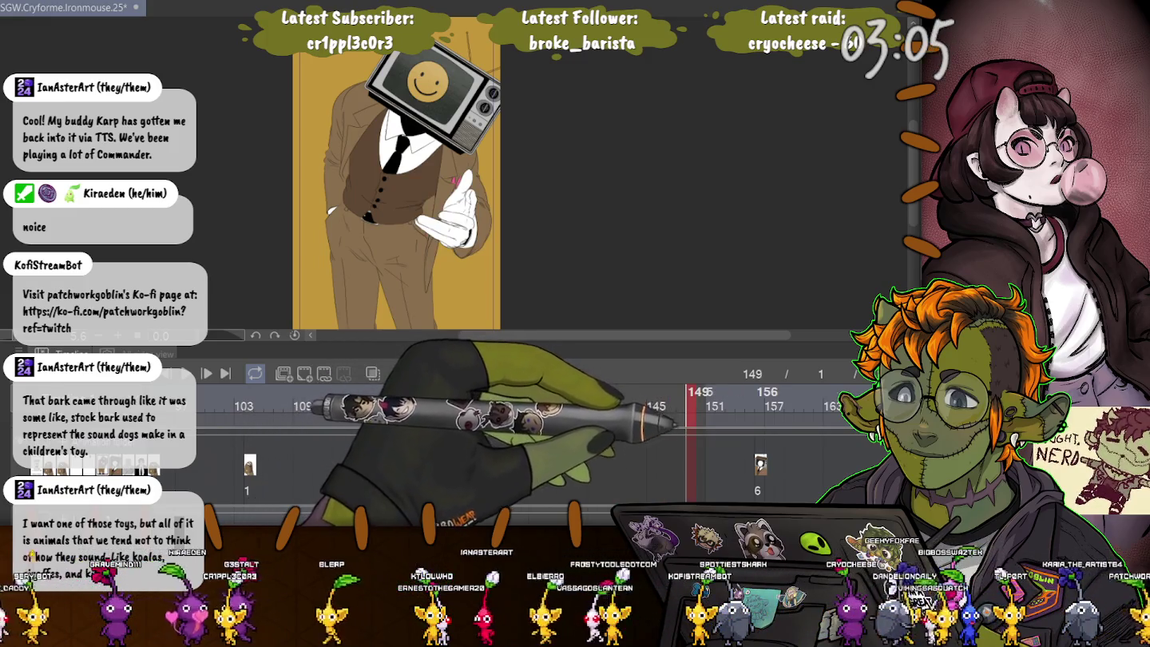
pyautogui.click(760, 399)
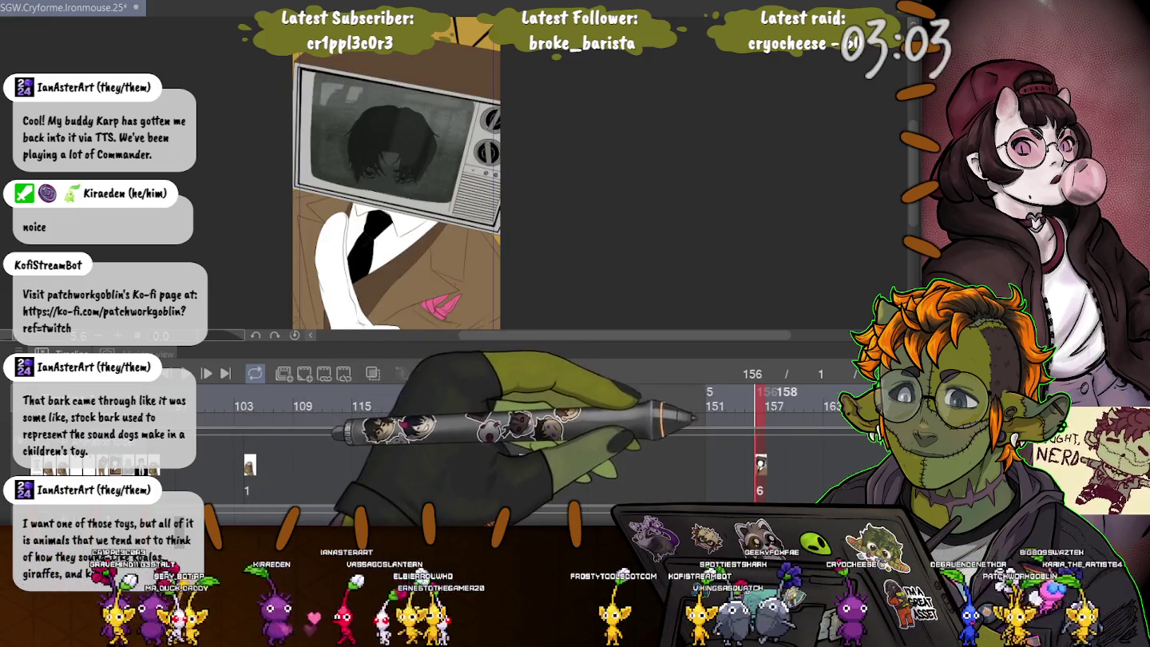
# Step: Step the playhead forward to frames 160 and 166, then scrub ahead to frame 187
pyautogui.click(798, 399)
pyautogui.click(860, 398)
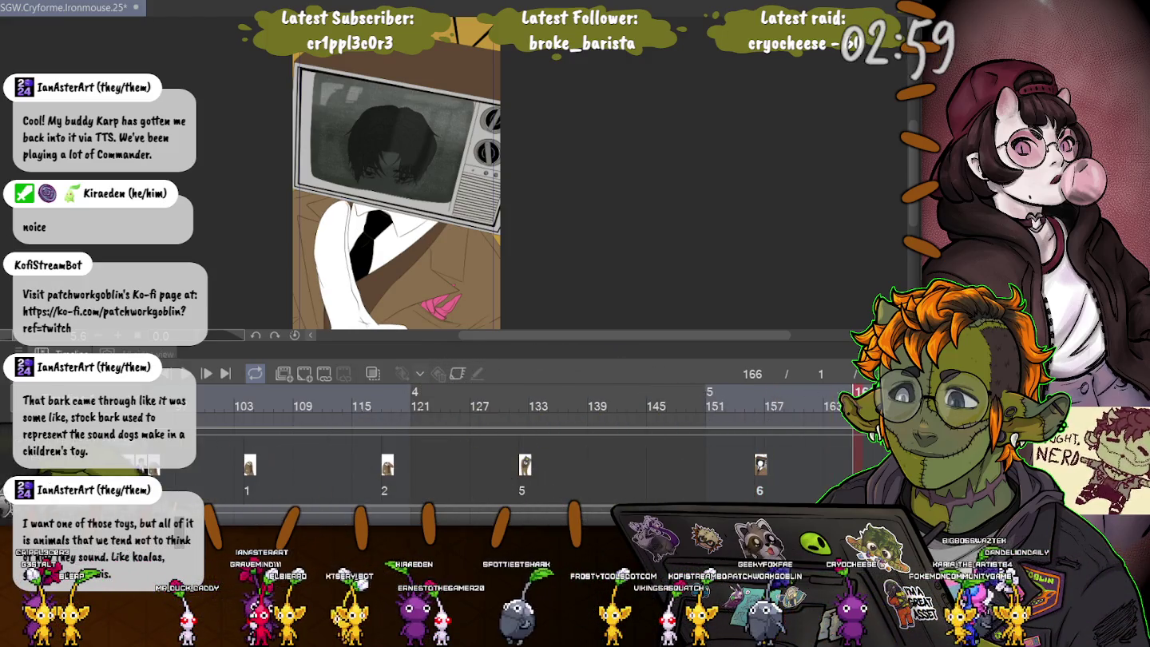
pyautogui.hscroll(5, 527, 448)
pyautogui.hscroll(5, 527, 447)
pyautogui.moveTo(356, 398); pyautogui.dragTo(859, 392)
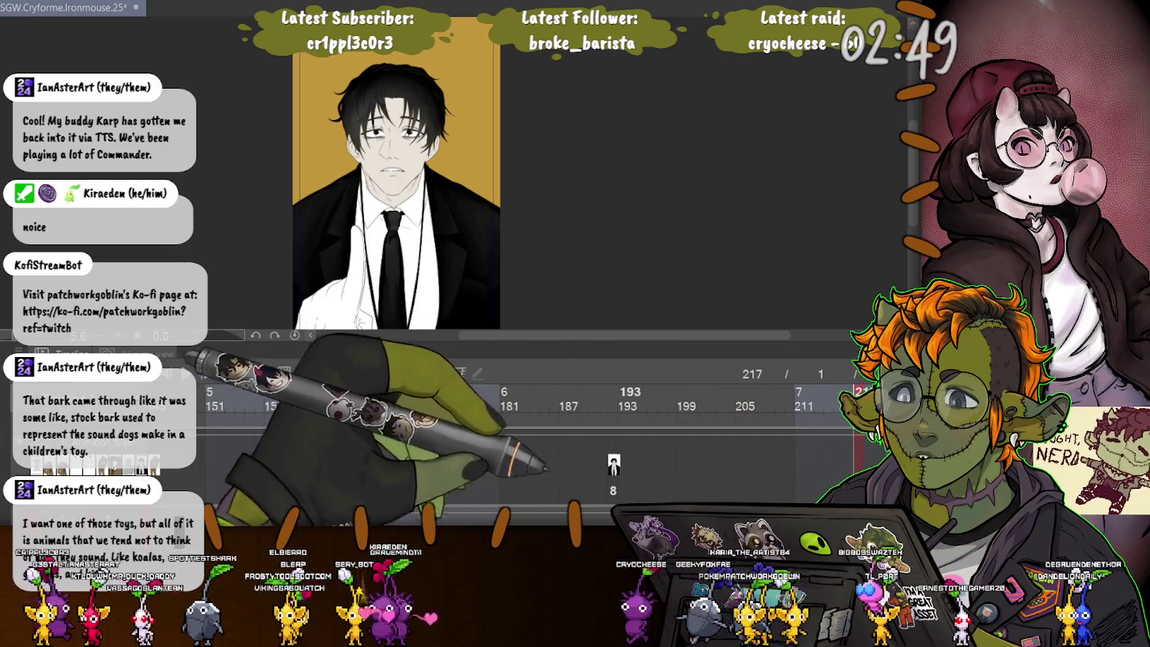
# Step: Zoom in on the dark-haired man's face and hand, then return to the star-mark frame near 202
pyautogui.scroll(5, 400, 199)
pyautogui.scroll(2, 455, 183)
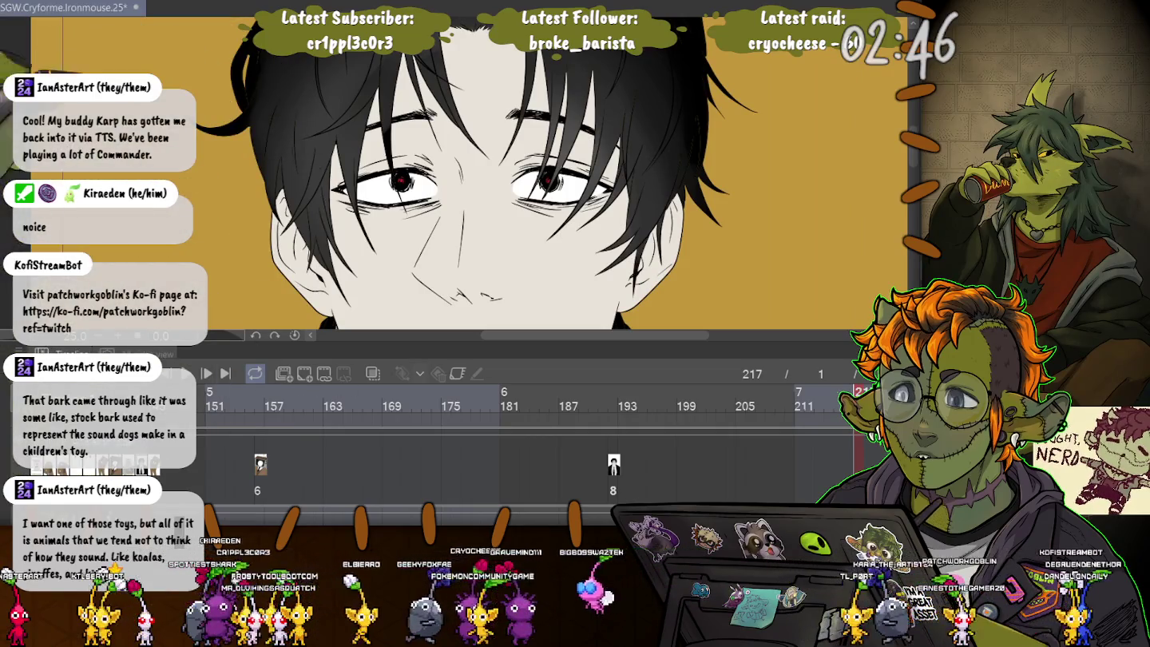
pyautogui.scroll(-1, 423, 175)
pyautogui.scroll(-2, 423, 177)
pyautogui.scroll(-1, 423, 176)
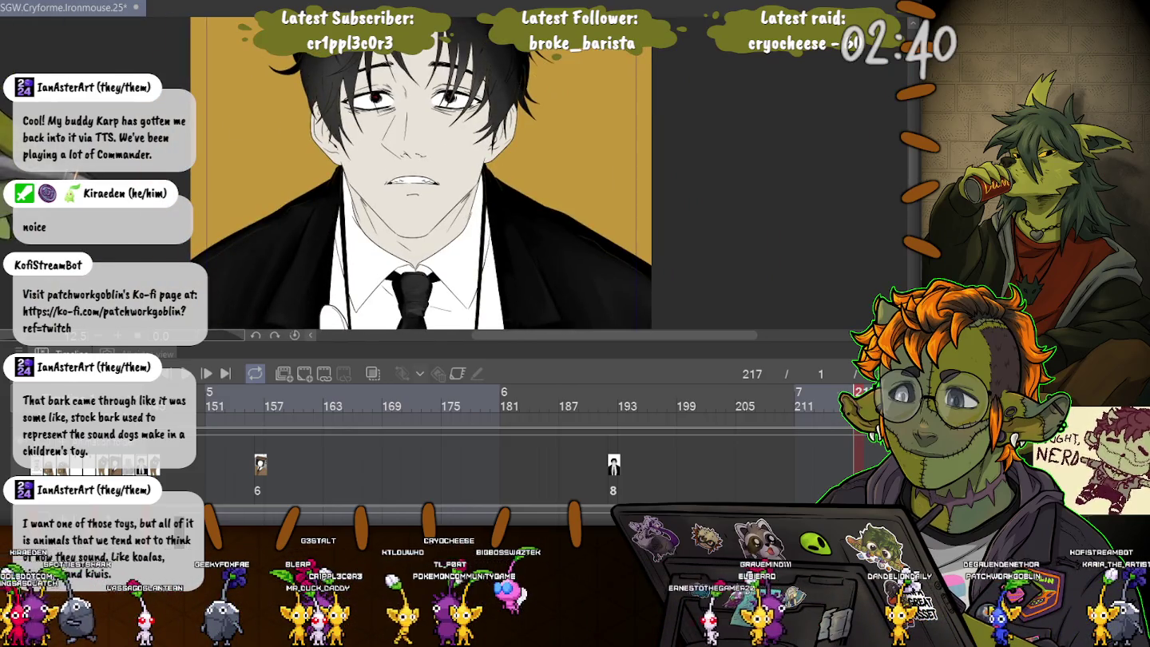
pyautogui.scroll(-2, 423, 176)
pyautogui.scroll(-1, 423, 176)
pyautogui.moveTo(423, 278)
pyautogui.mouseDown()
pyautogui.moveTo(424, 136)
pyautogui.moveTo(423, 189)
pyautogui.mouseUp()
pyautogui.scroll(-1, 423, 176)
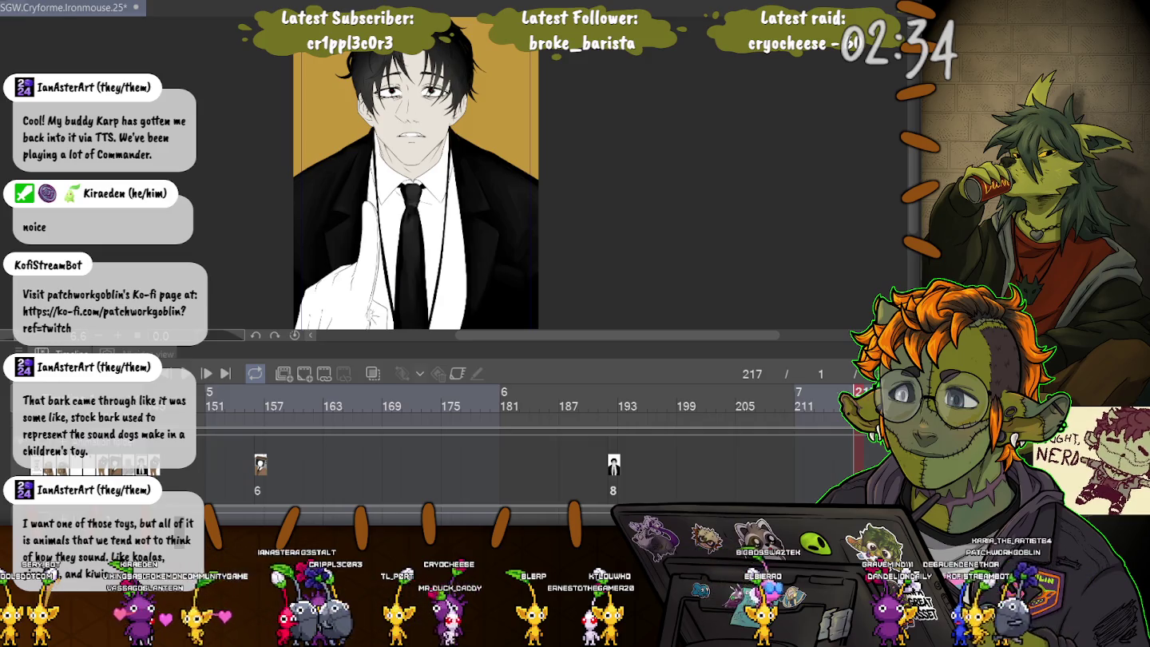
pyautogui.click(700, 400)
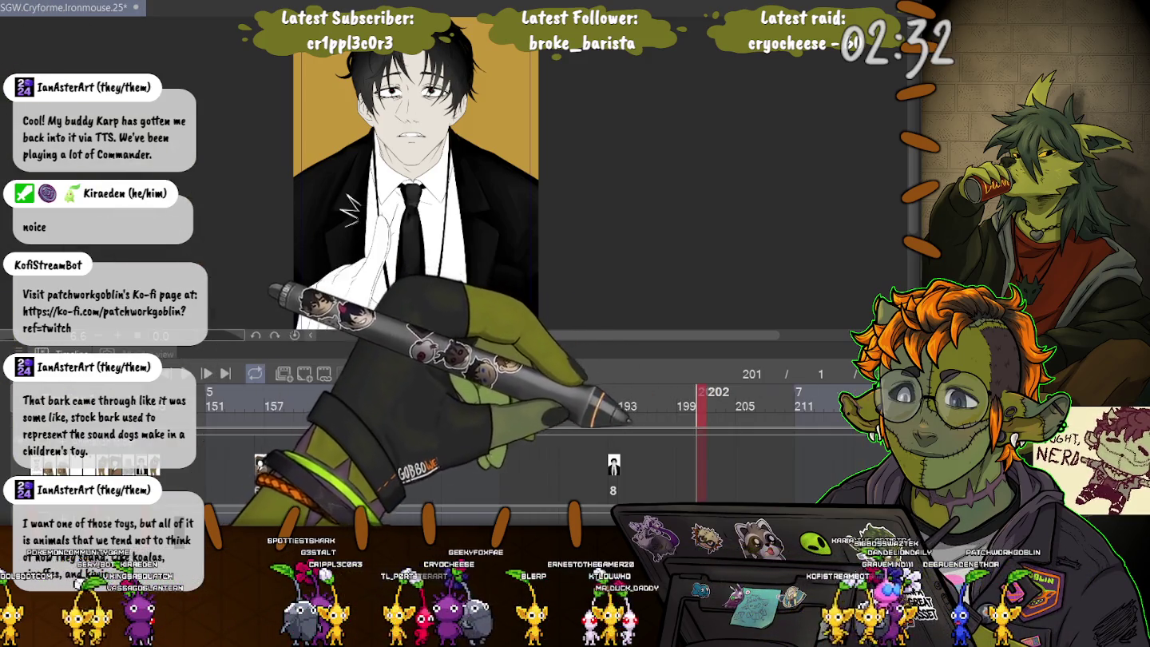
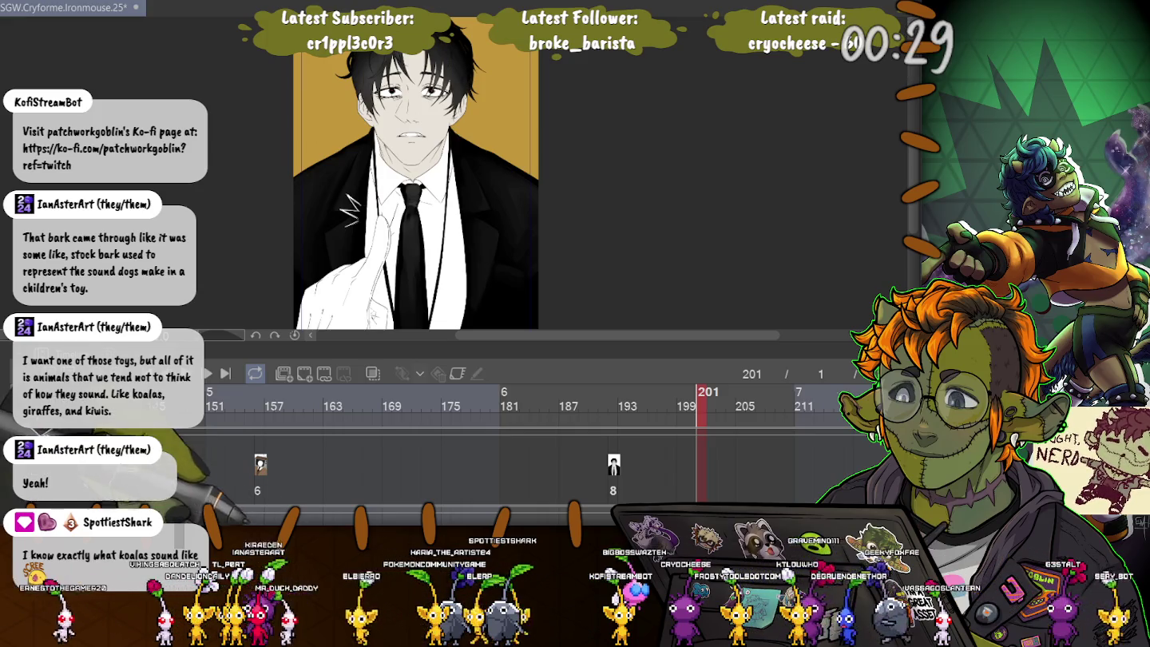
# Step: Scrub the timeline forward from frame 201 past 265 to the antlered drawing at frame 275
pyautogui.hscroll(3, 528, 447)
pyautogui.hscroll(3, 528, 447)
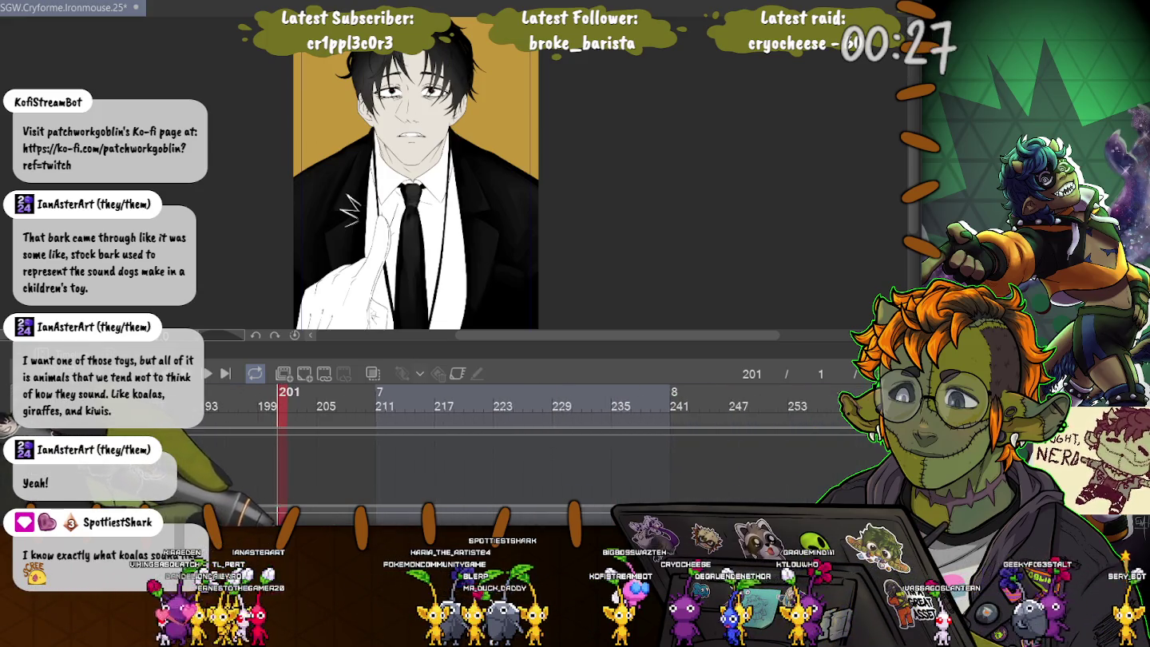
pyautogui.hscroll(3, 528, 447)
pyautogui.moveTo(485, 399); pyautogui.dragTo(749, 399)
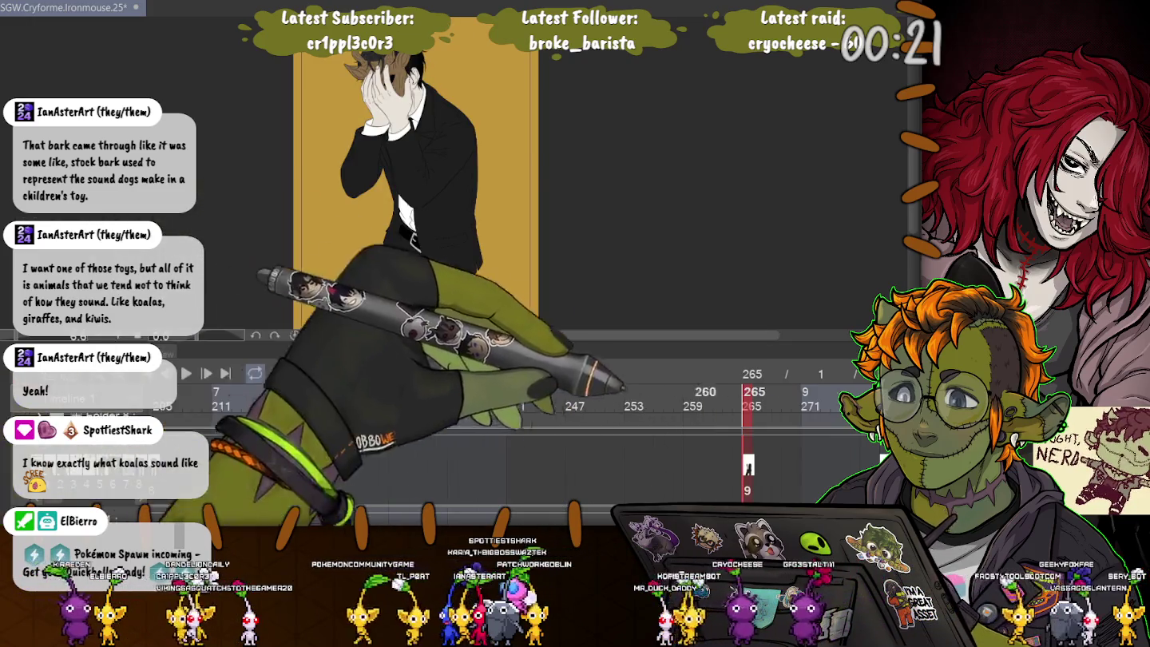
pyautogui.click(846, 399)
# Step: Move past frame 275 to the next drawing on the timeline
pyautogui.hscroll(2, 520, 448)
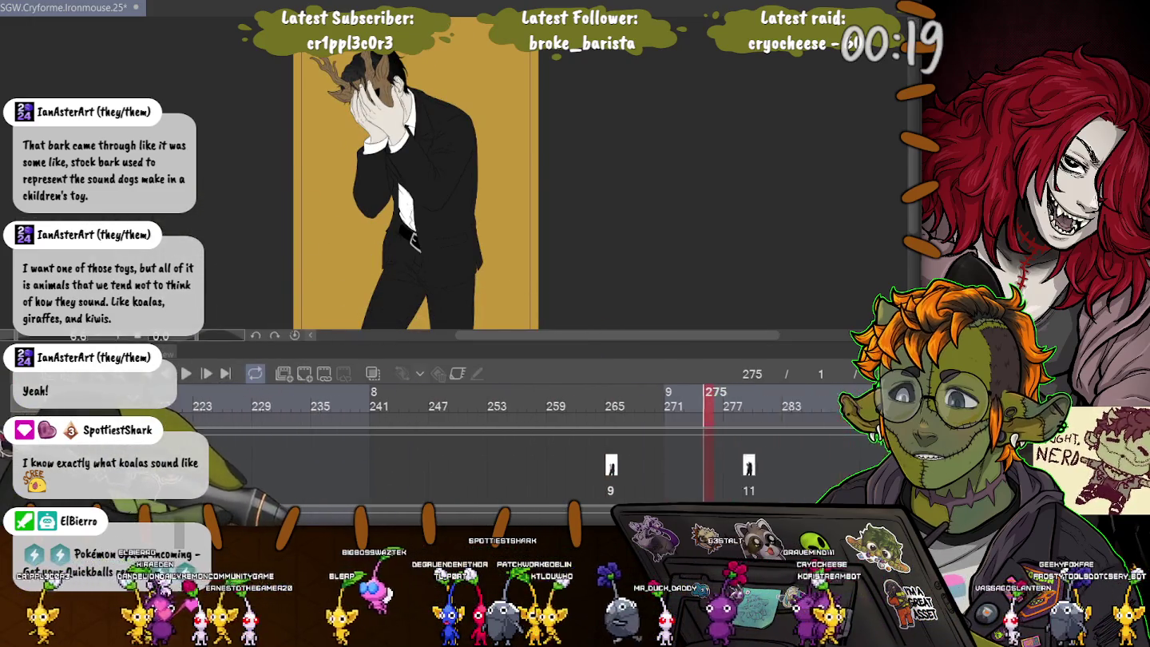
pyautogui.hscroll(5, 520, 447)
pyautogui.hscroll(1, 520, 447)
pyautogui.click(312, 399)
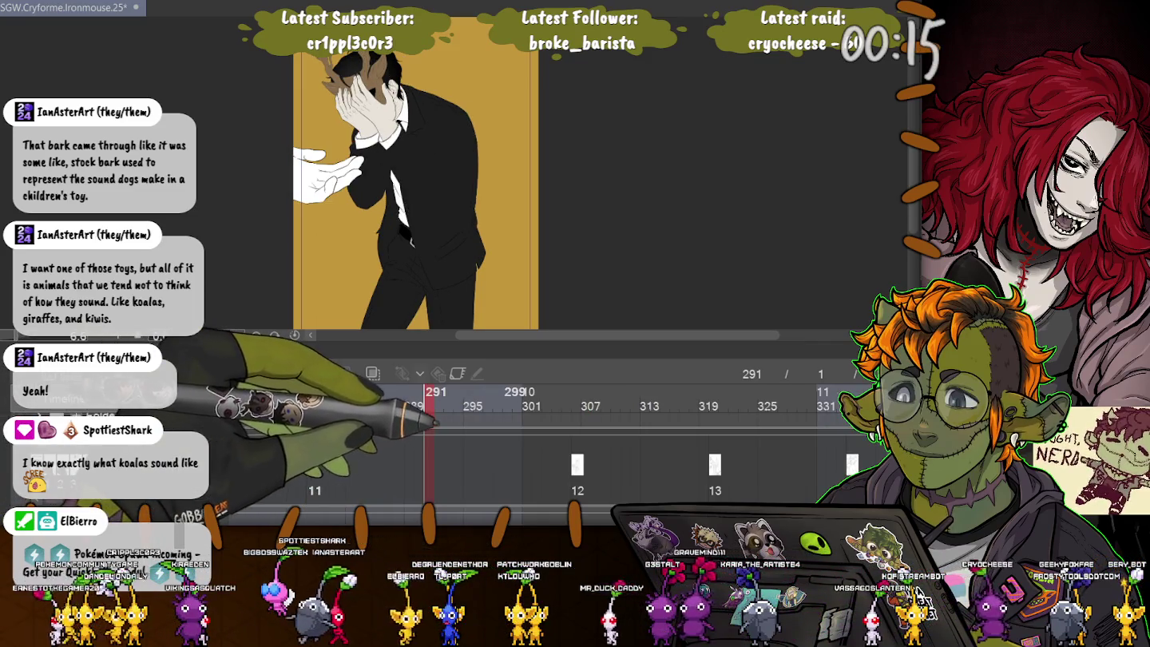
# Step: Compare the inked frame 300 with the sketch at 306, then turn on Onion Skin
pyautogui.moveTo(507, 392); pyautogui.dragTo(575, 391)
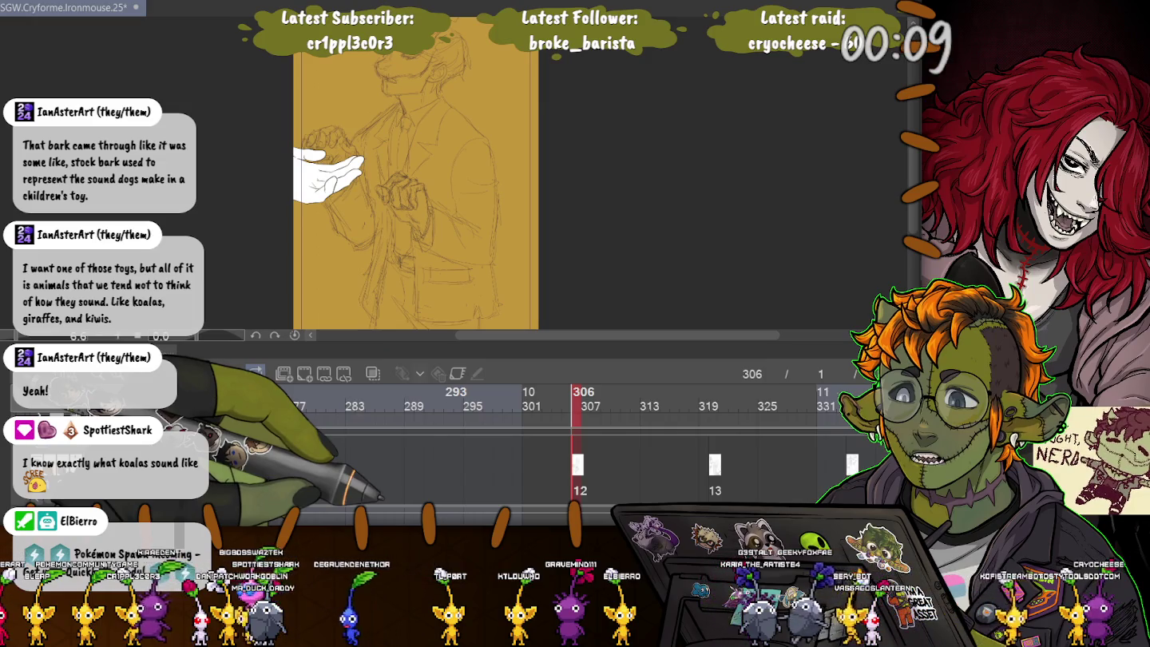
pyautogui.click(515, 391)
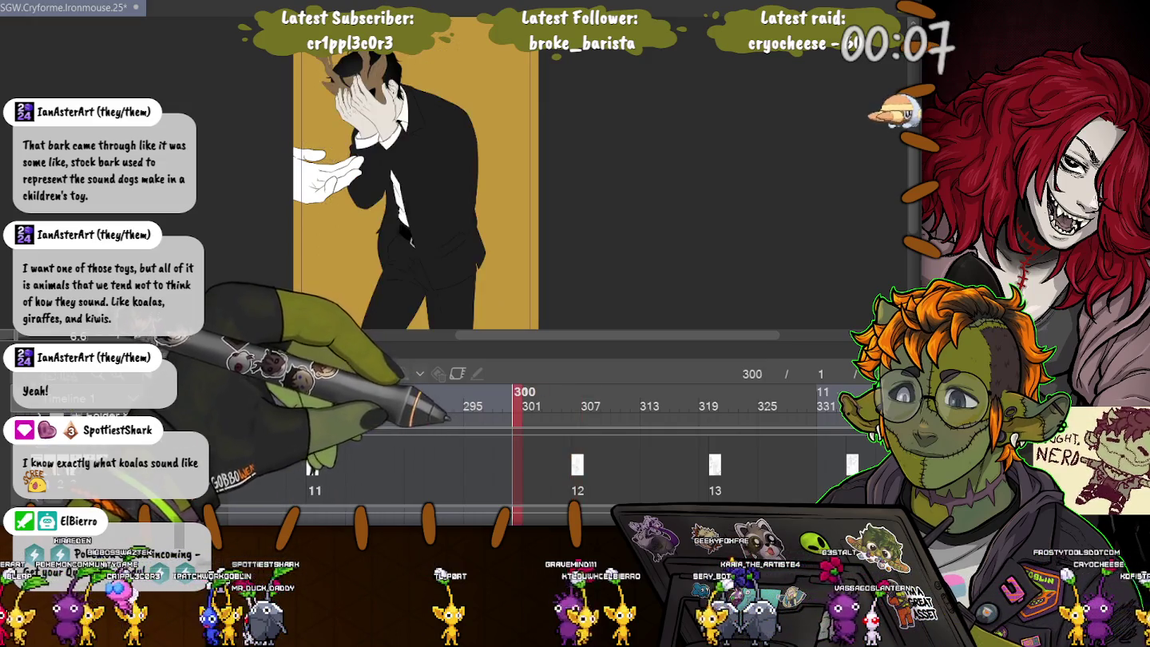
pyautogui.click(575, 392)
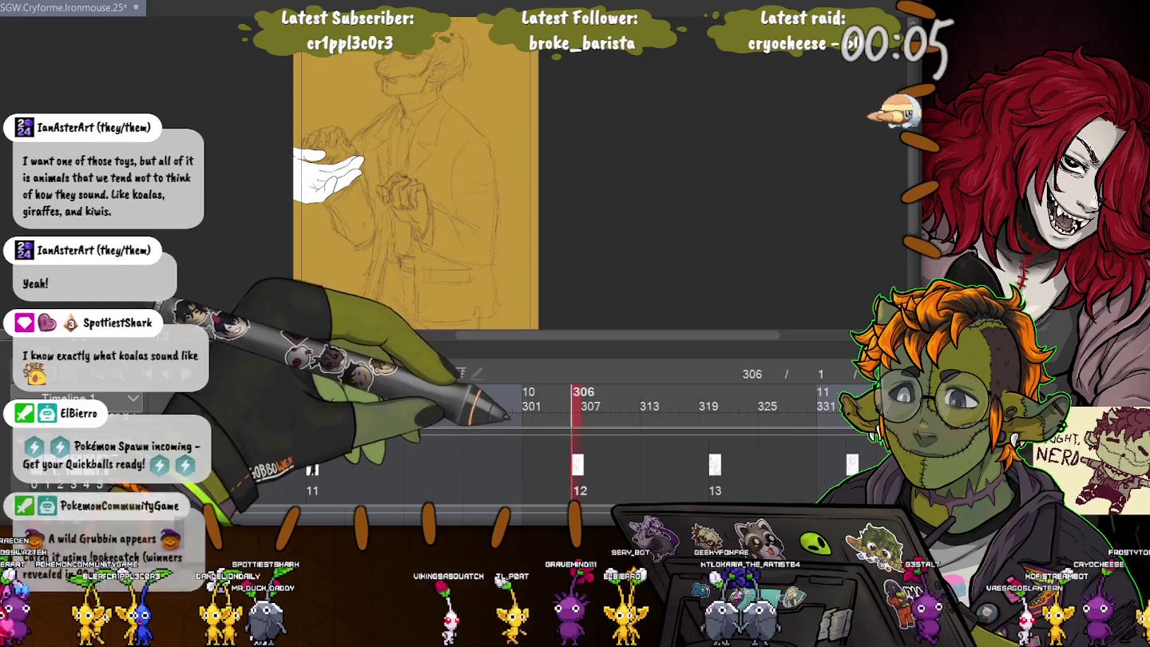
pyautogui.click(373, 374)
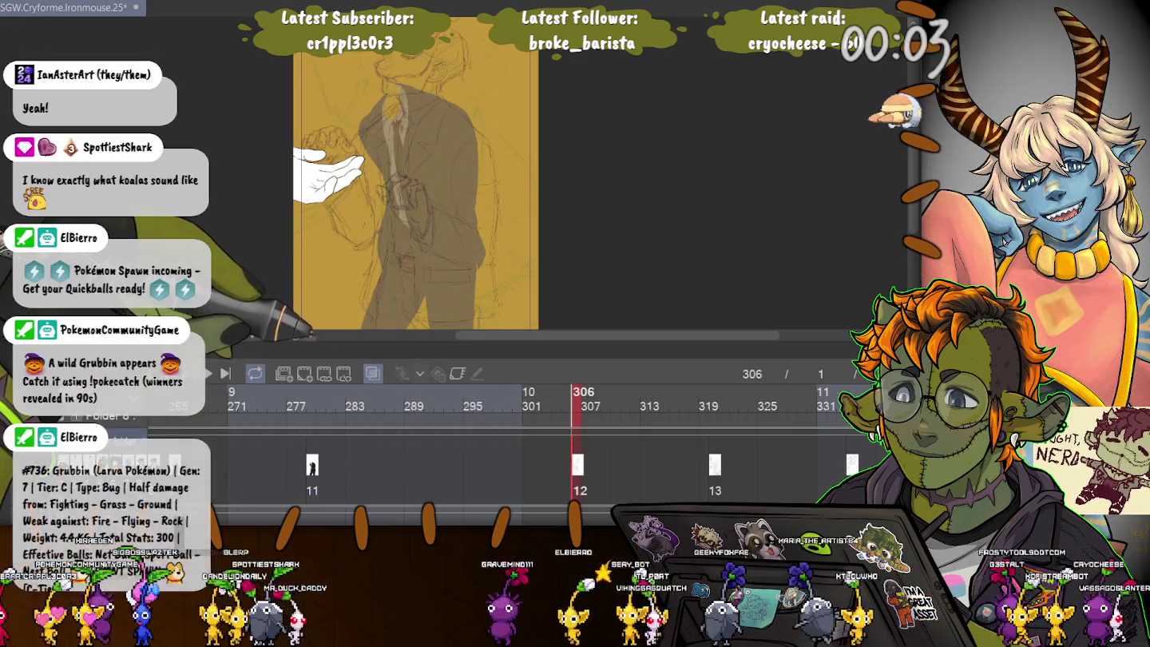